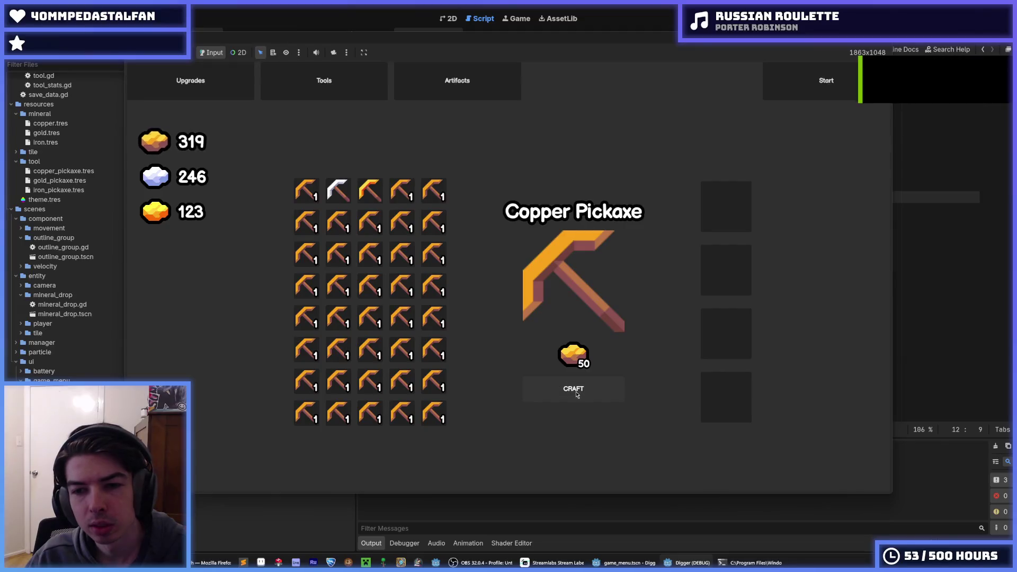
Craft three more Copper Pickaxes, then stop the game and return to the game_menu scene
click(576, 392)
click(577, 392)
click(576, 392)
click(576, 393)
click(576, 392)
click(577, 392)
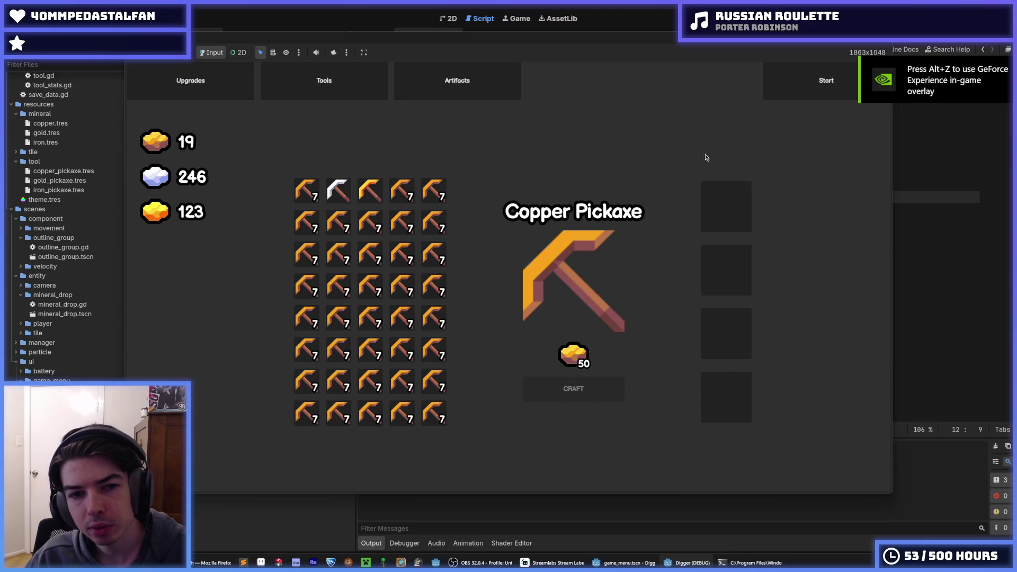
key(F8)
click(448, 35)
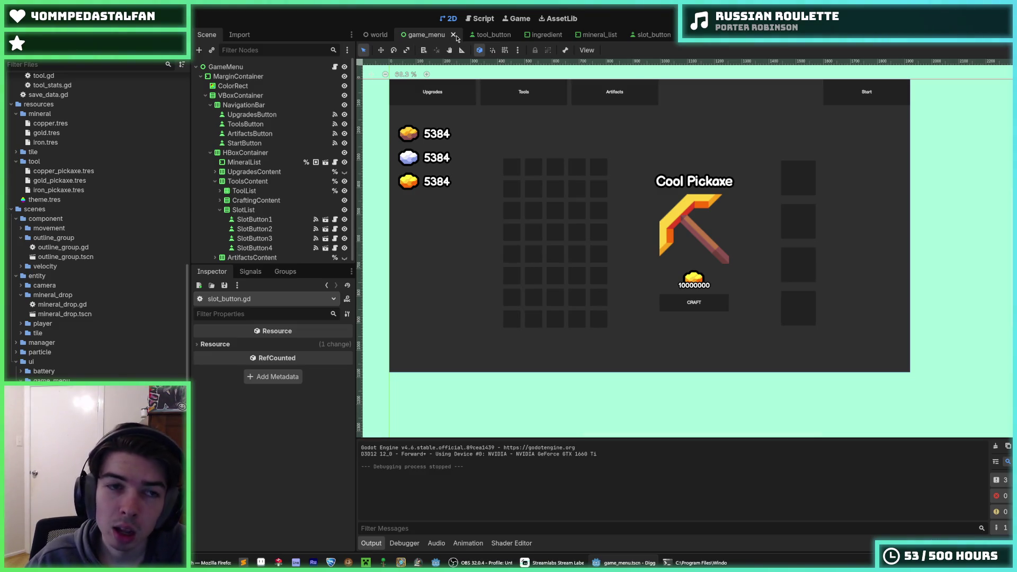
Show game_menu.gd from the top with the caret at the end of line 15
click(335, 67)
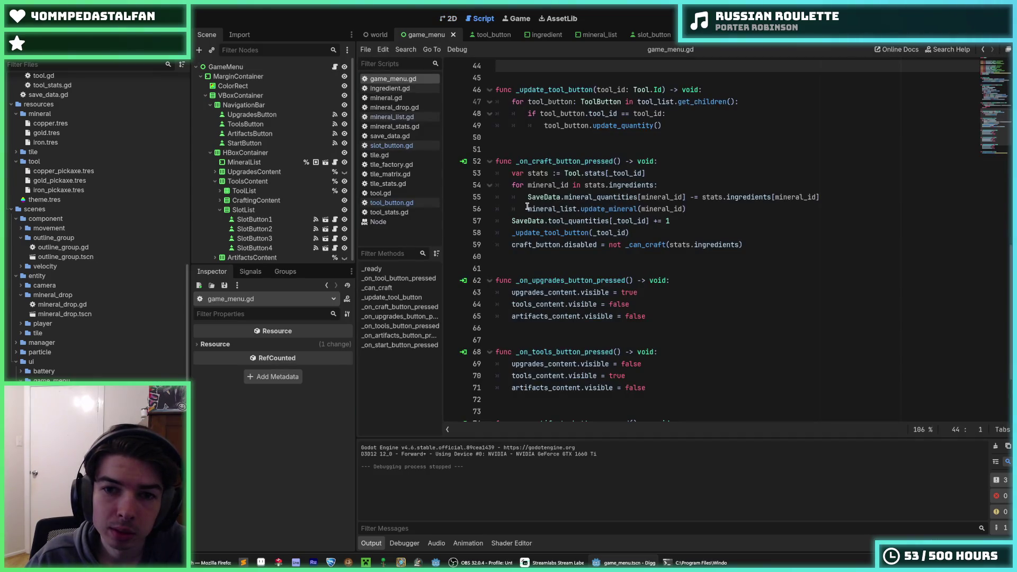
scroll(527, 207, up, 15)
click(608, 236)
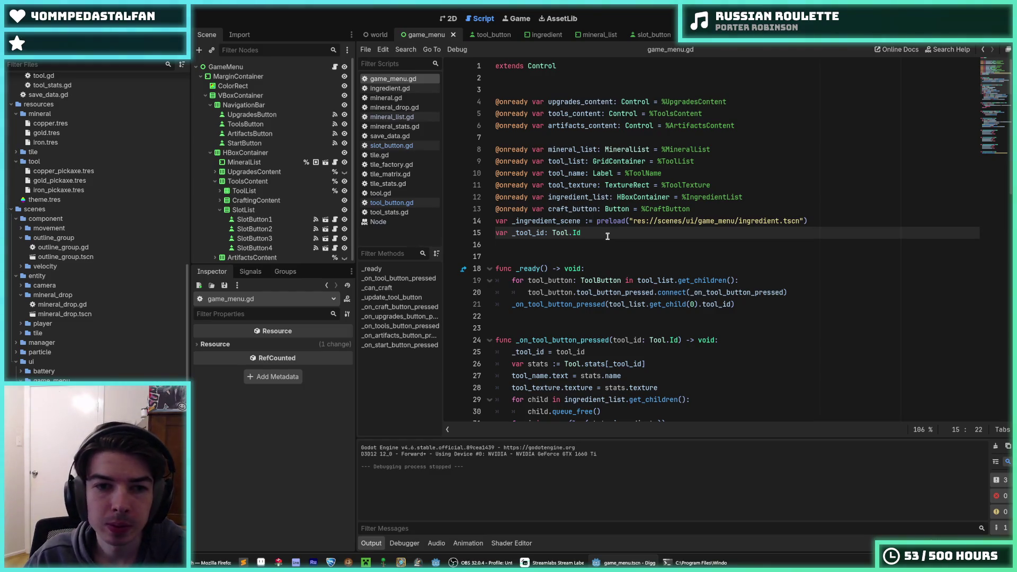
right_click(235, 69)
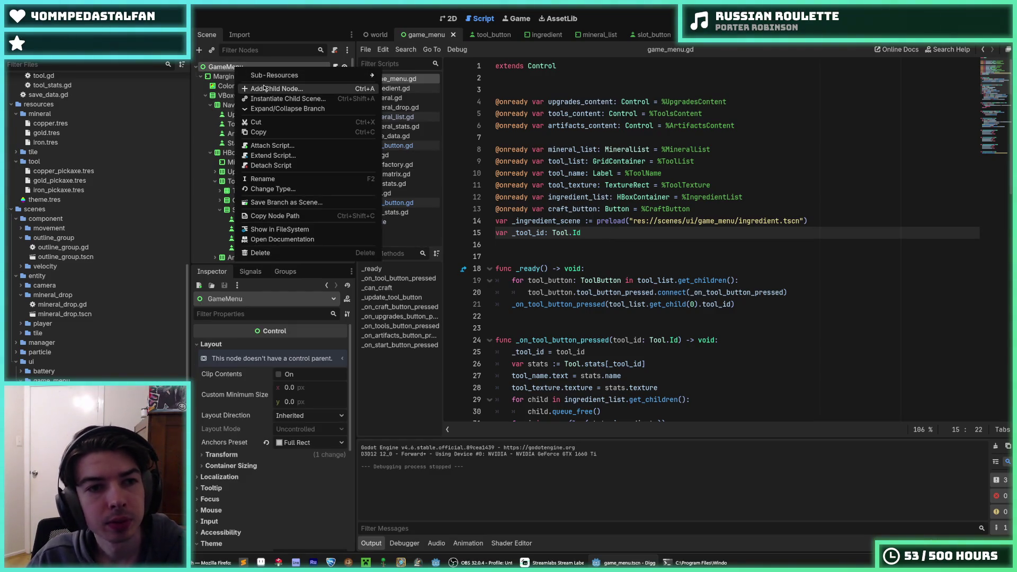
Browse the tool_button, ingredient and mineral_list scene tabs, settling on the ingredient scene
click(550, 126)
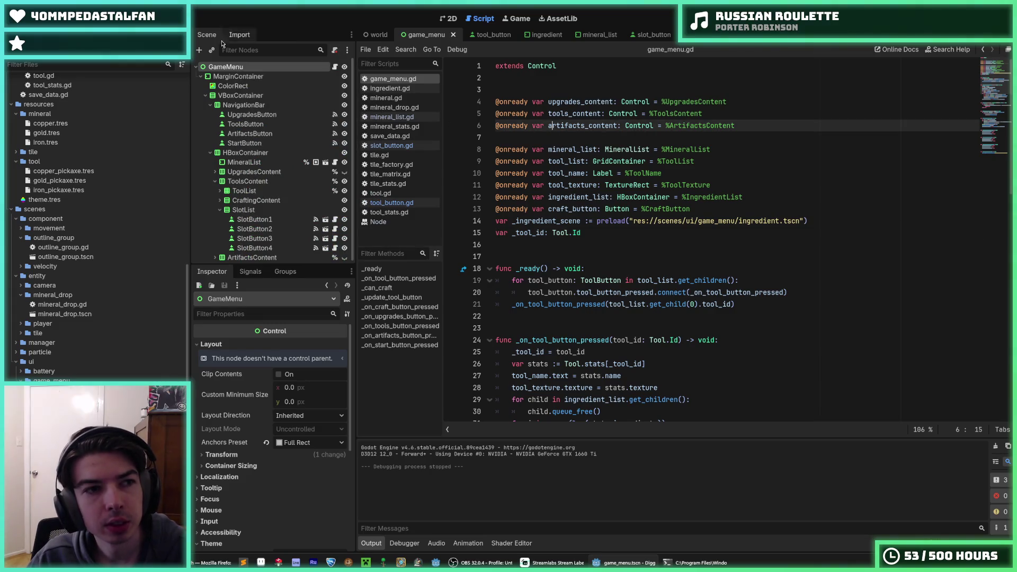
click(24, 17)
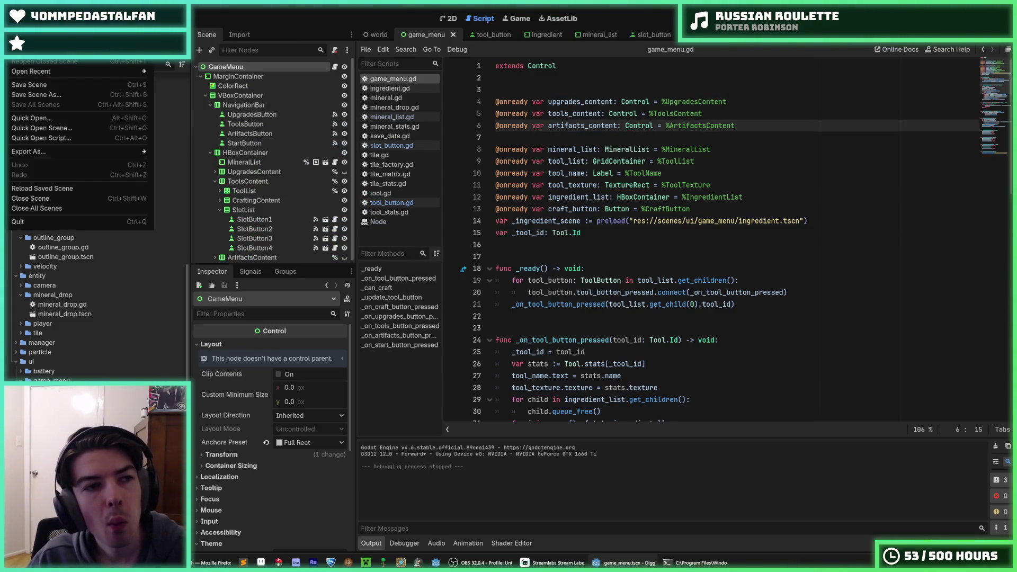
click(477, 35)
click(540, 35)
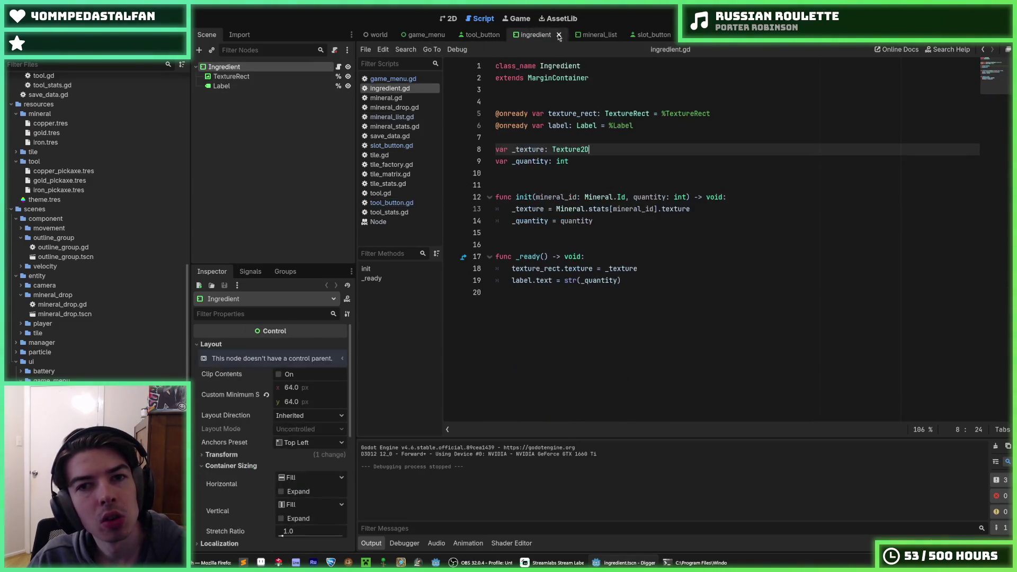
click(585, 35)
click(533, 35)
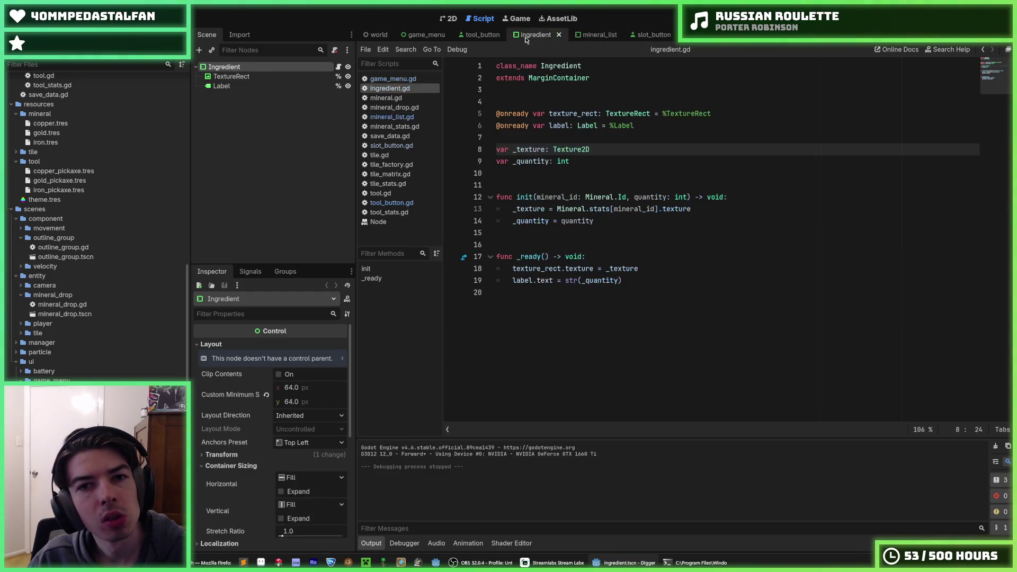
click(236, 69)
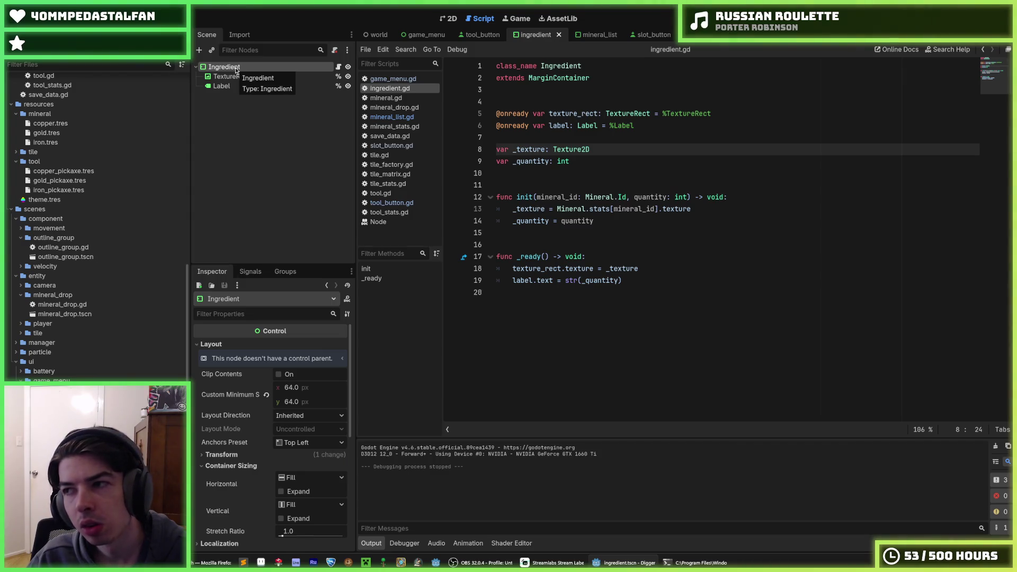
click(16, 18)
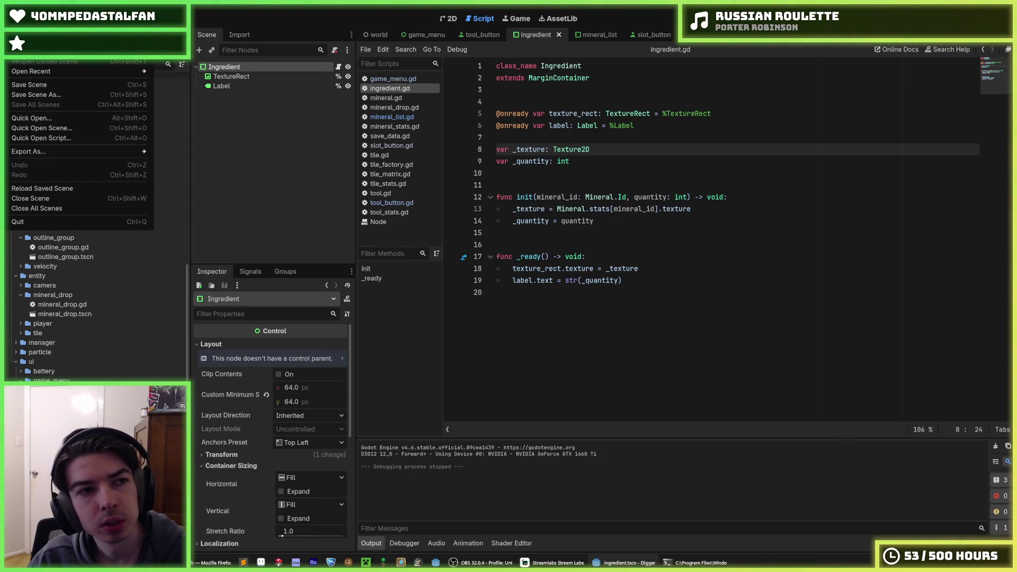
key(Escape)
Inspect the ingredient's TextureRect and Ingredient root nodes, then start a new empty scene
click(232, 76)
click(224, 67)
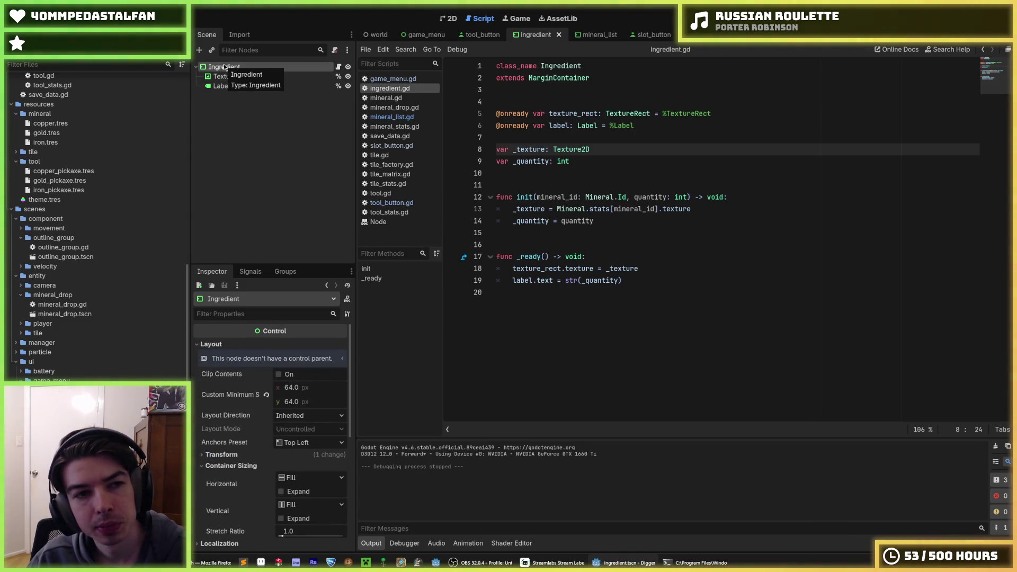
click(226, 74)
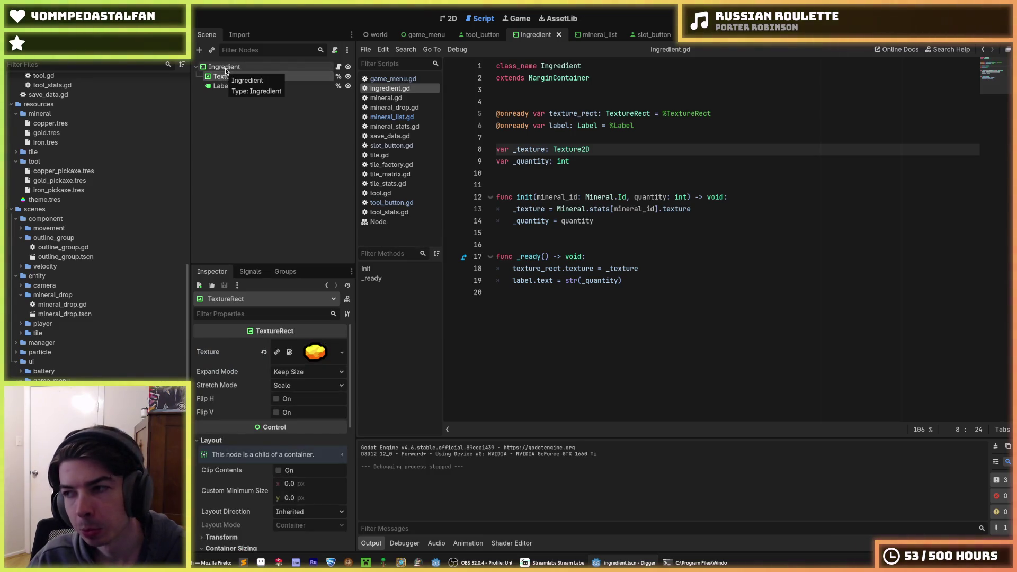
click(224, 66)
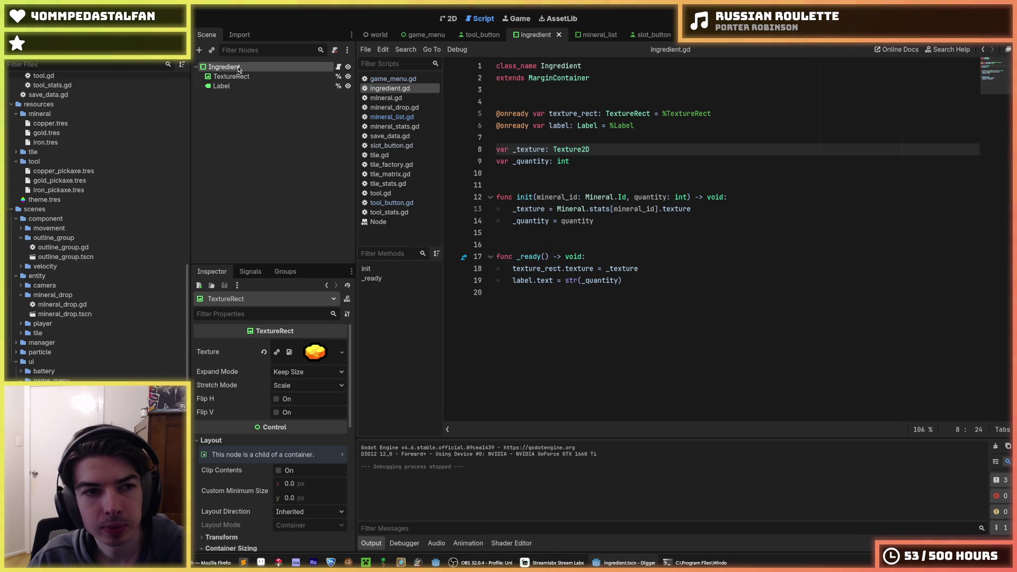
click(234, 68)
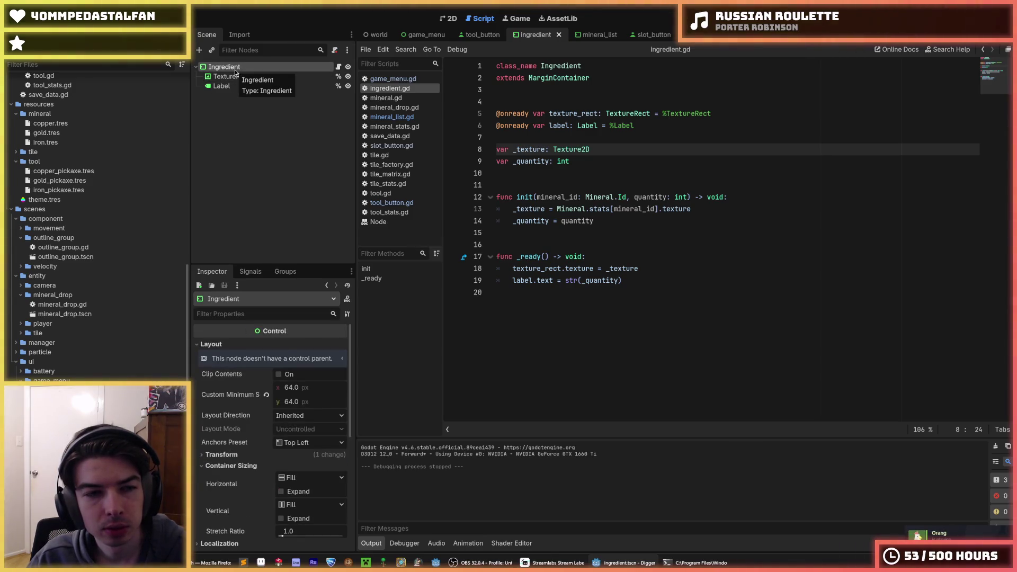
click(239, 77)
click(234, 67)
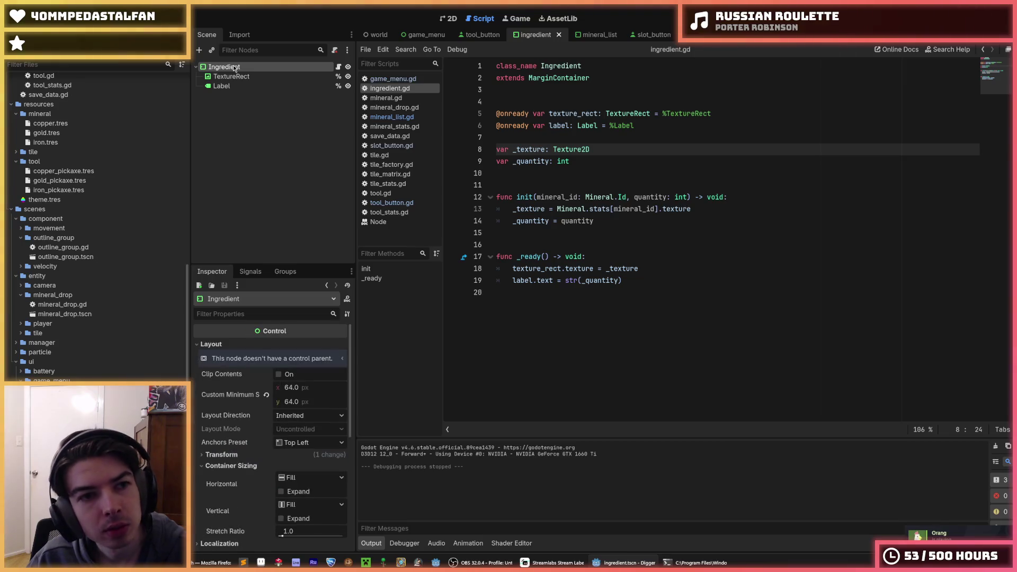
click(13, 8)
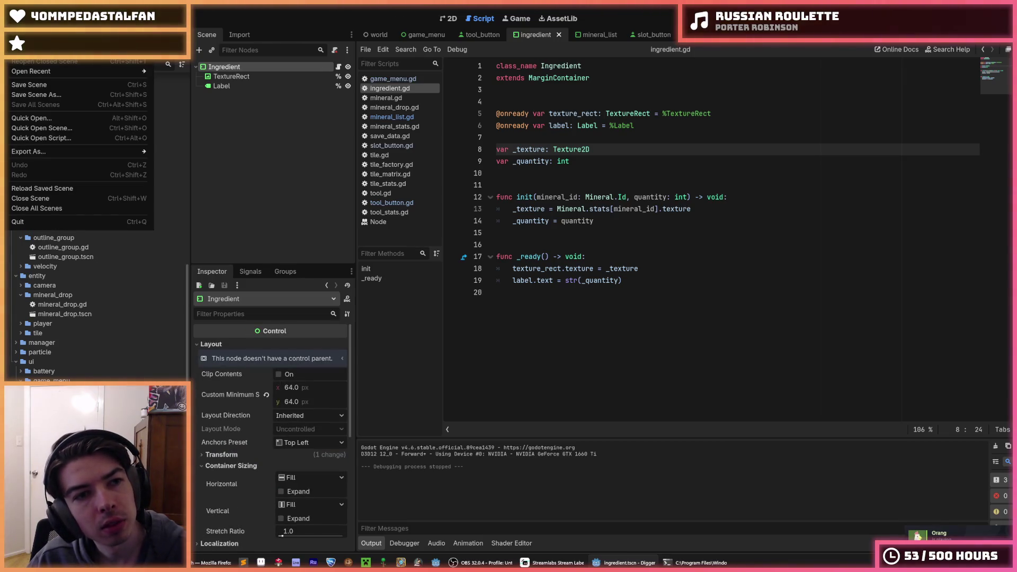
key(ctrl+shift+w)
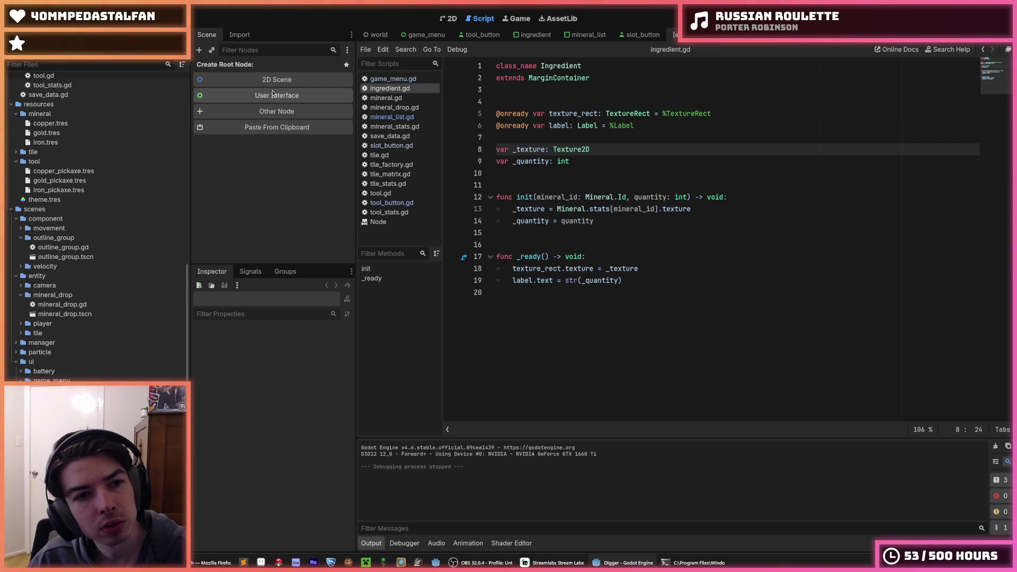
Switch between the tool_button and game_menu scenes and open a new empty scene
click(479, 35)
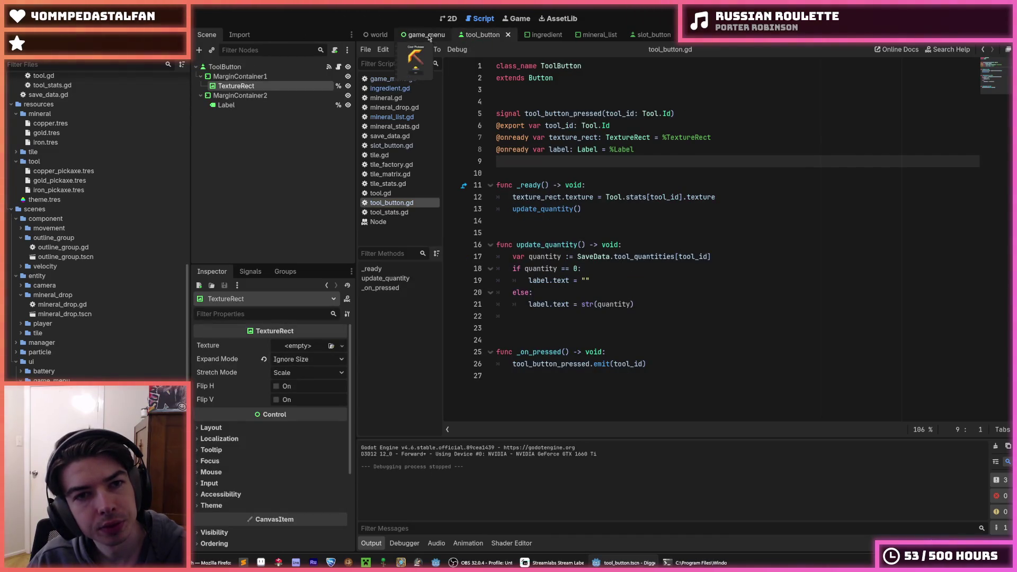
click(427, 35)
click(480, 35)
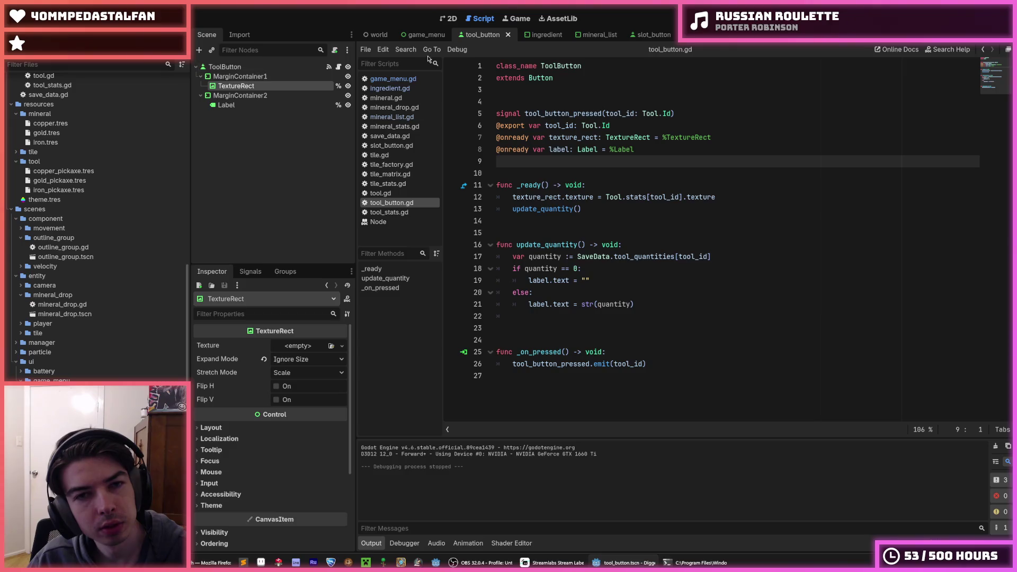
key(ctrl+n)
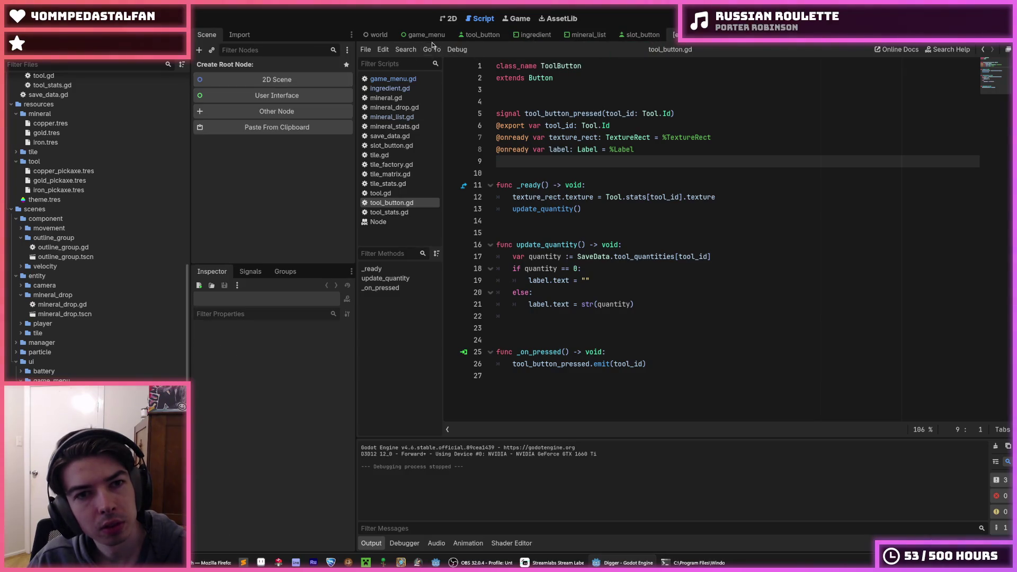
click(447, 35)
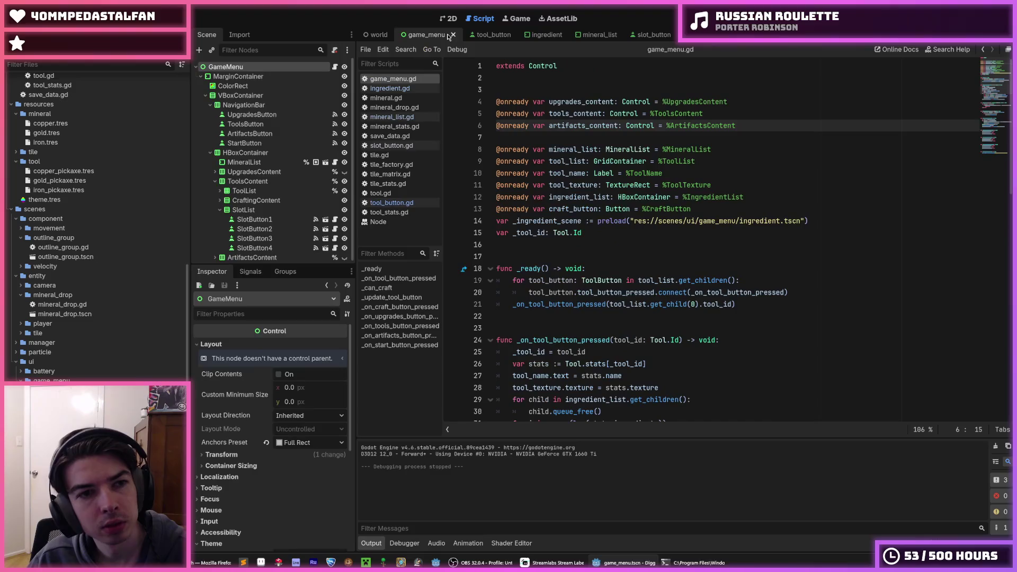
click(483, 34)
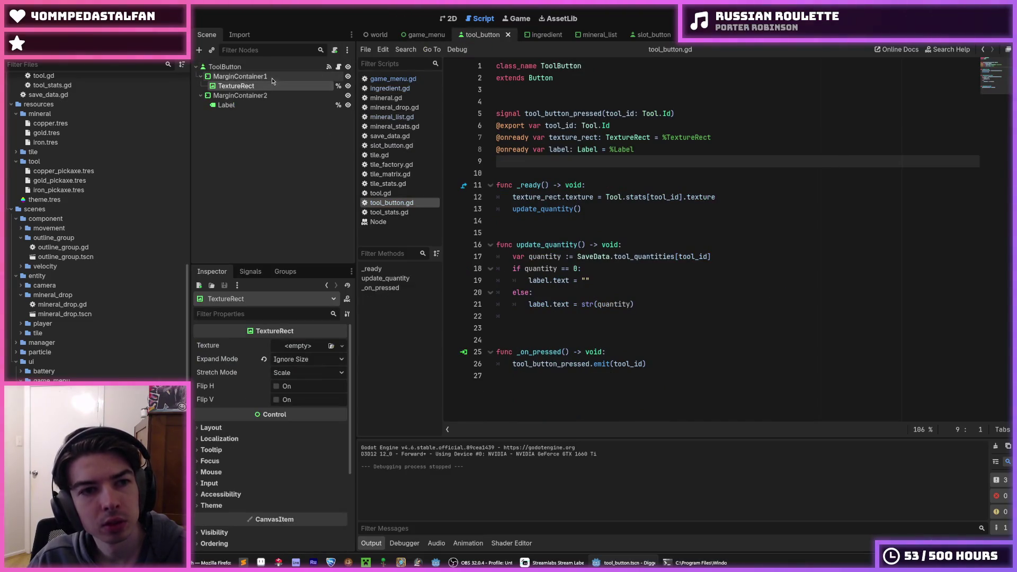
Paste the ingredient's TextureRect as the new scene's root, rename it HeldTool, and save
click(536, 34)
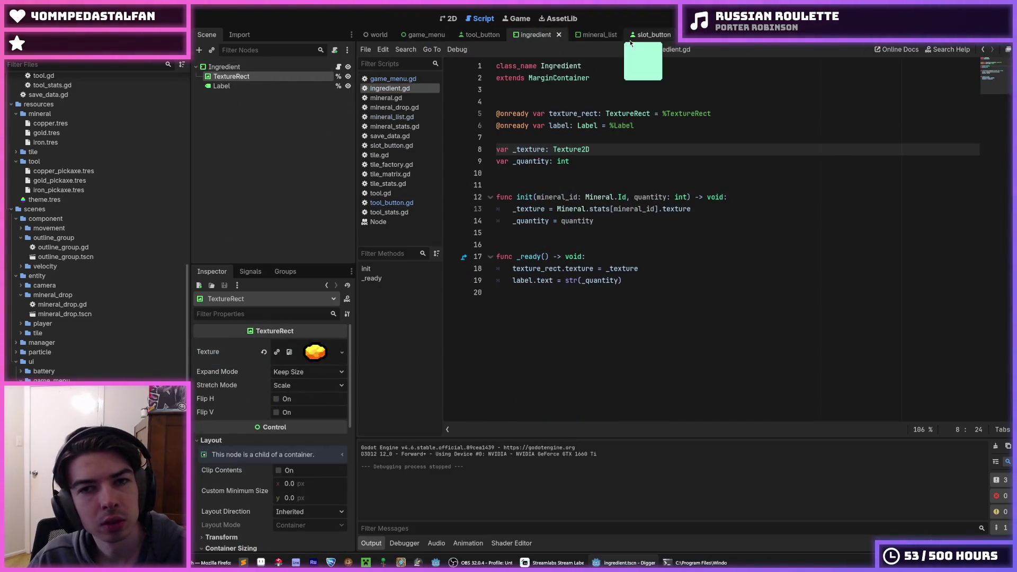
key(ctrl+n)
click(265, 128)
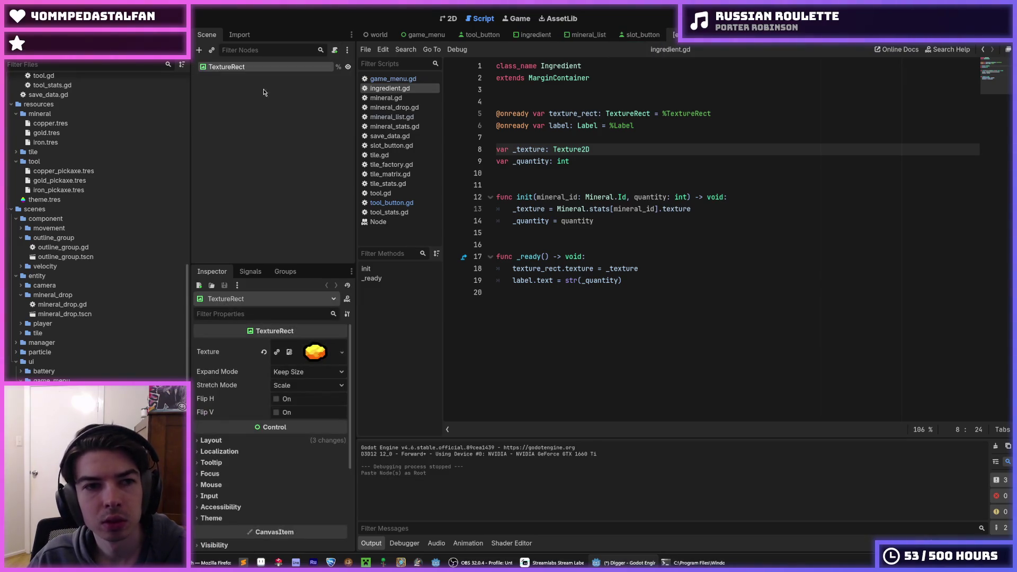
double_click(250, 69)
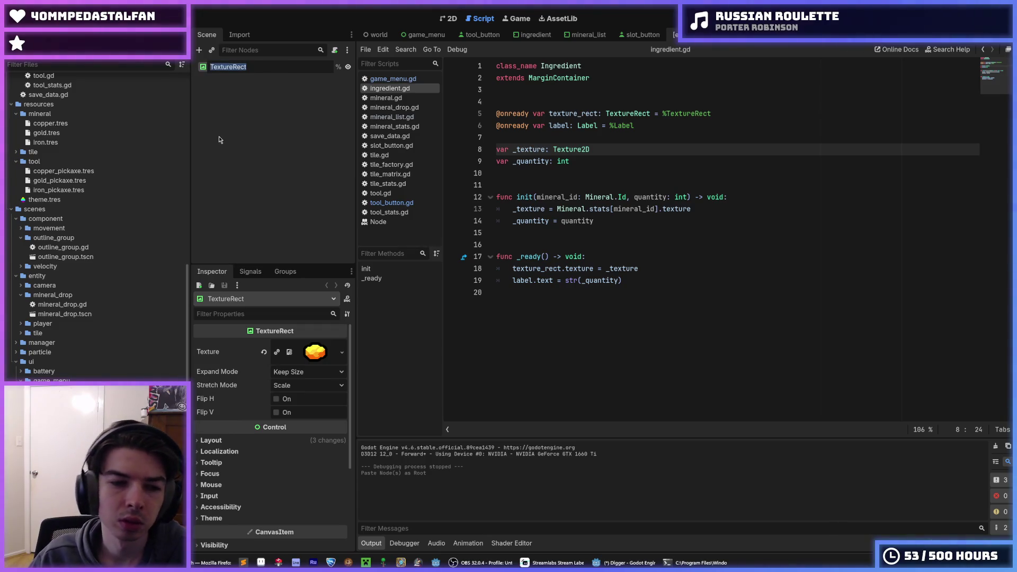
text(HeldTool)
key(Return)
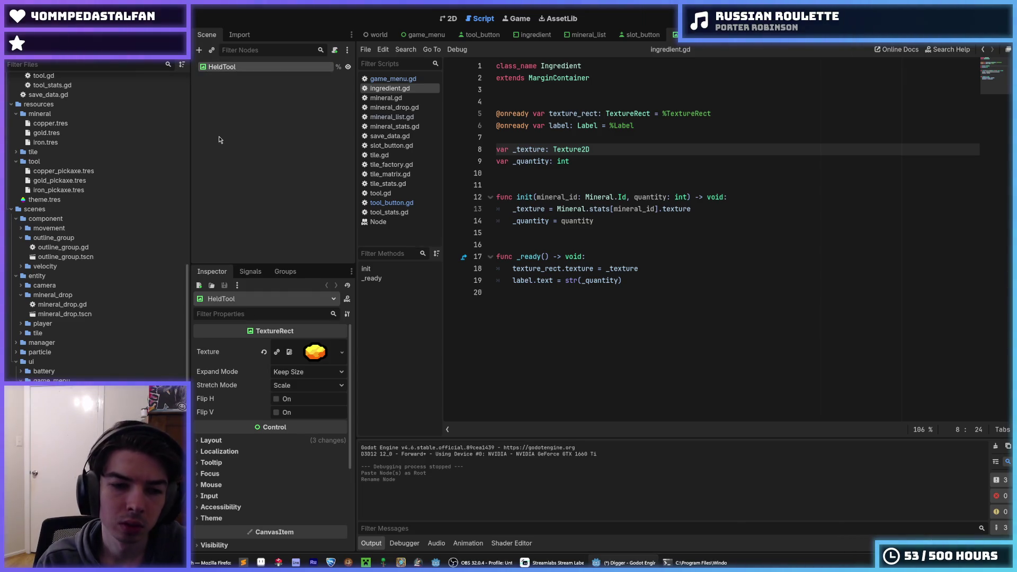
key(ctrl+s)
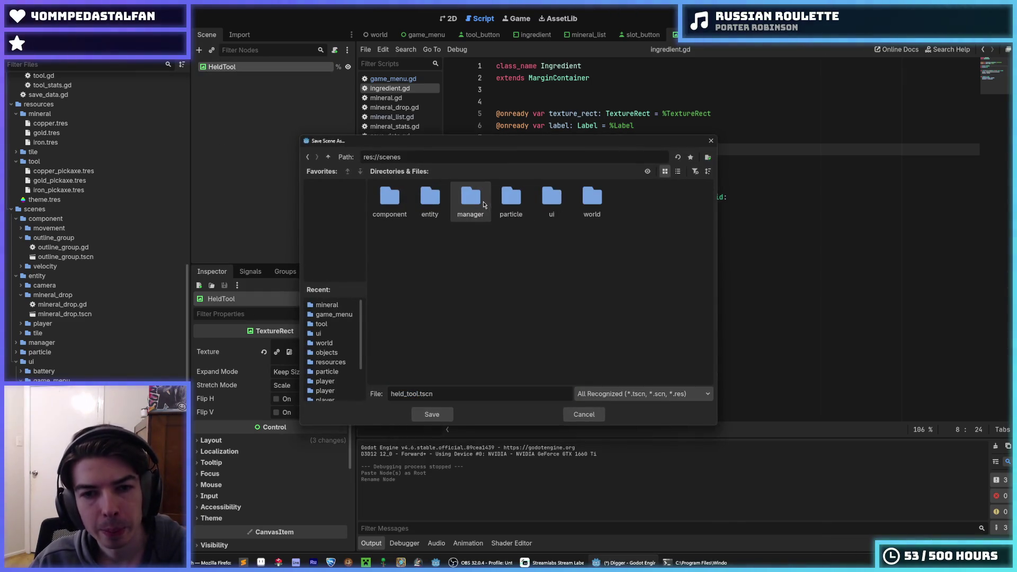
Save the scene as held_tool.tscn inside the ui/game_menu folder
double_click(552, 199)
double_click(431, 201)
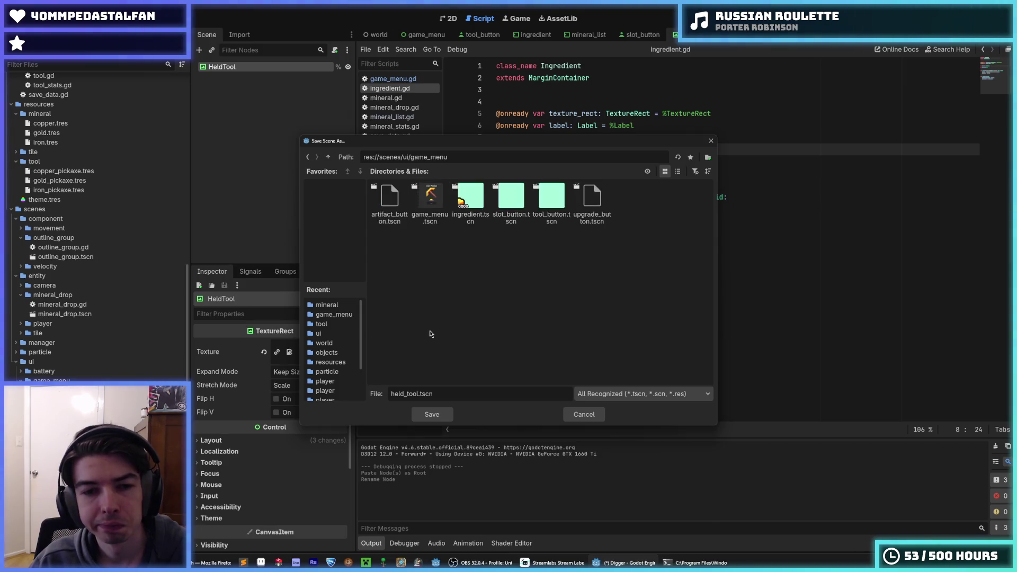
click(430, 413)
click(667, 321)
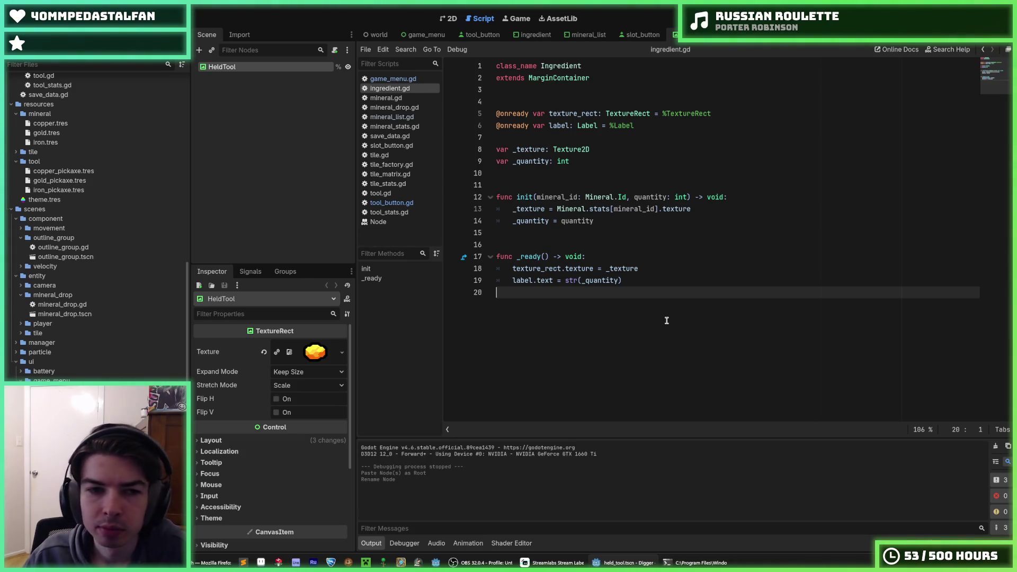
Glance at the slot_button script and scene, then return to the HeldTool scene
right_click(334, 68)
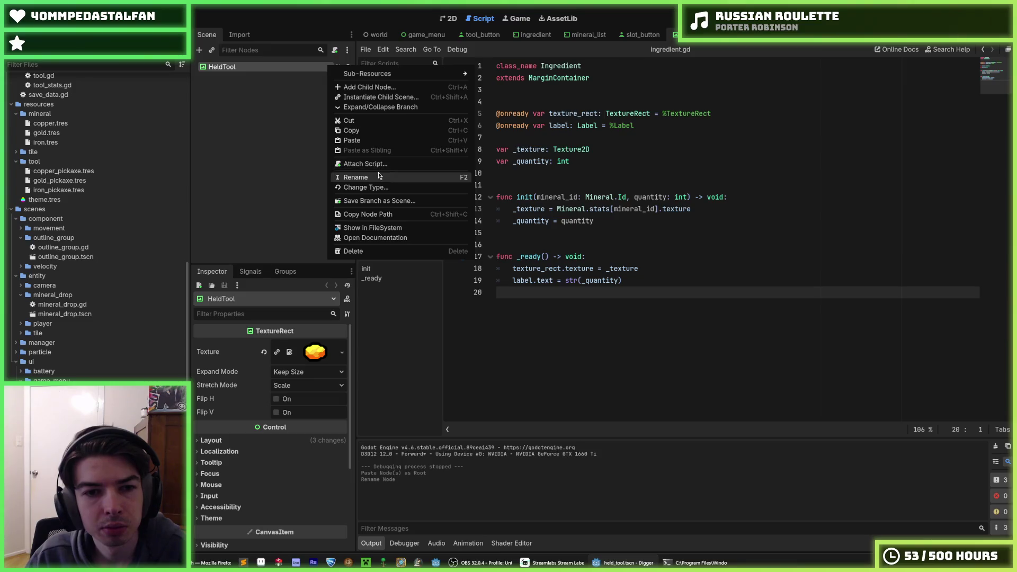
click(512, 64)
click(629, 36)
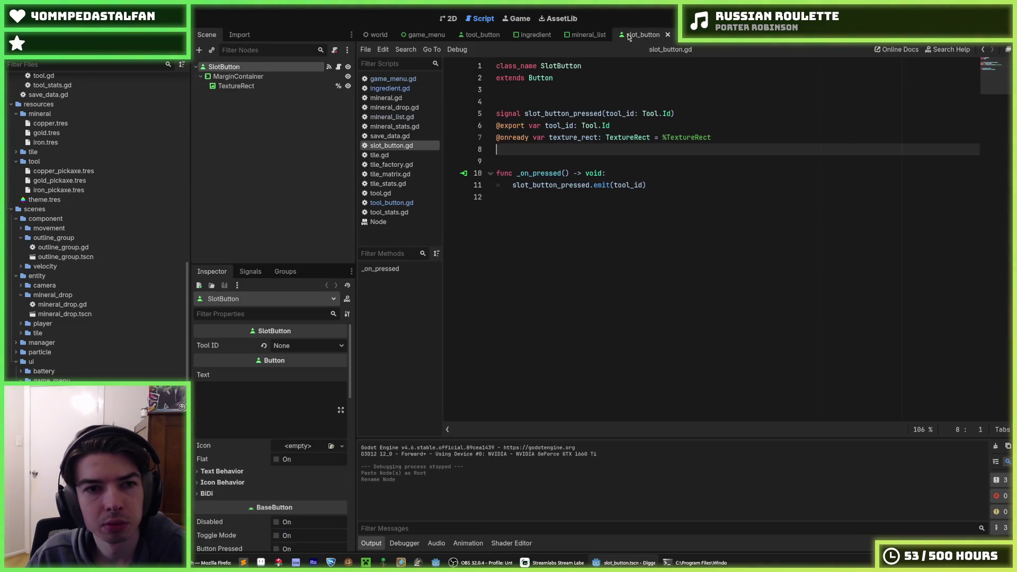
click(689, 34)
Try adding a child, renaming HeldTool and pasting a node, cancelling each attempt
right_click(247, 69)
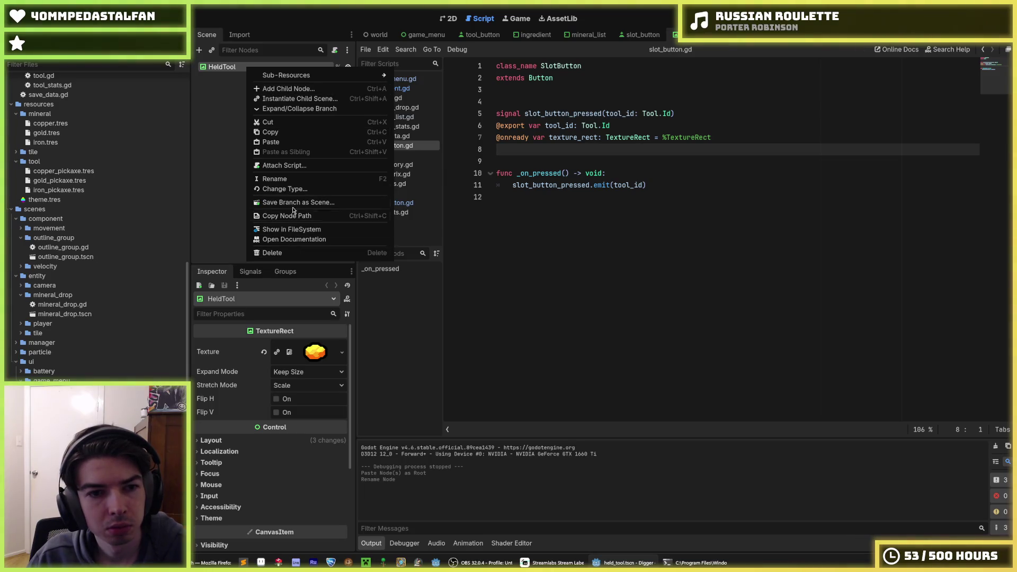
click(291, 88)
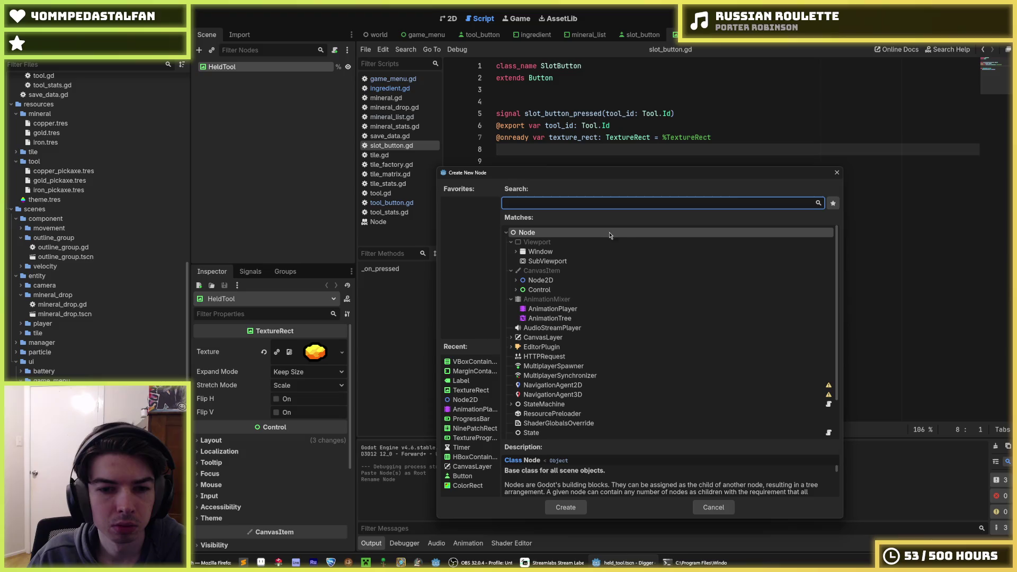
key(Escape)
double_click(234, 67)
key(Escape)
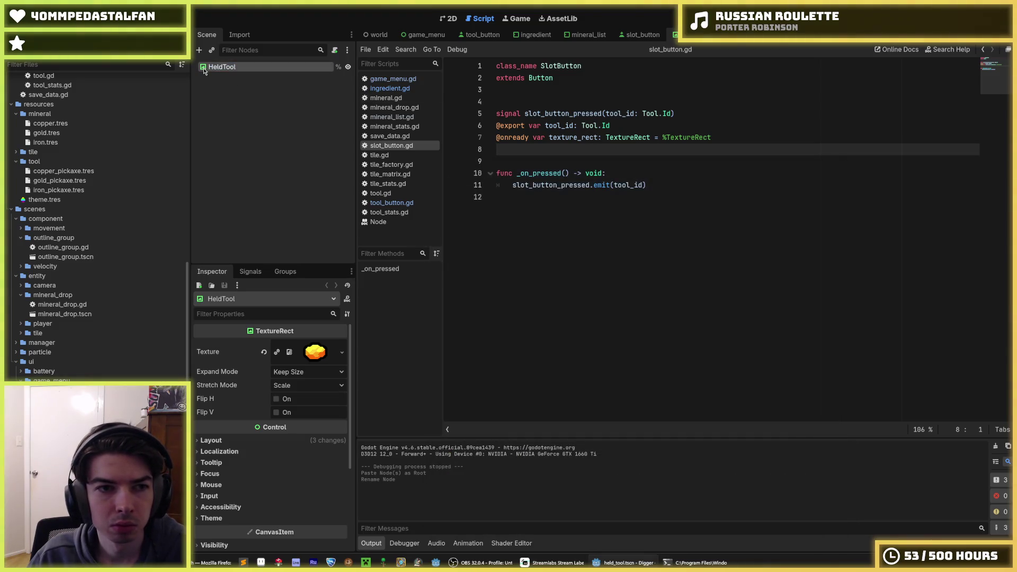
key(ctrl+v)
click(507, 294)
Add a Control node as a child of HeldTool and select it
right_click(234, 67)
click(265, 73)
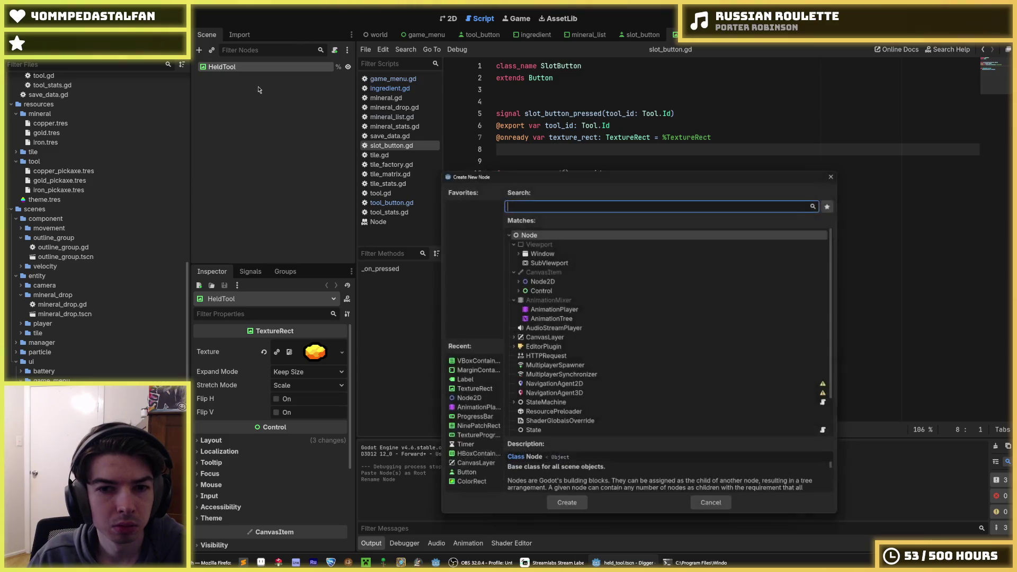
double_click(538, 291)
key(ctrl+v)
click(507, 294)
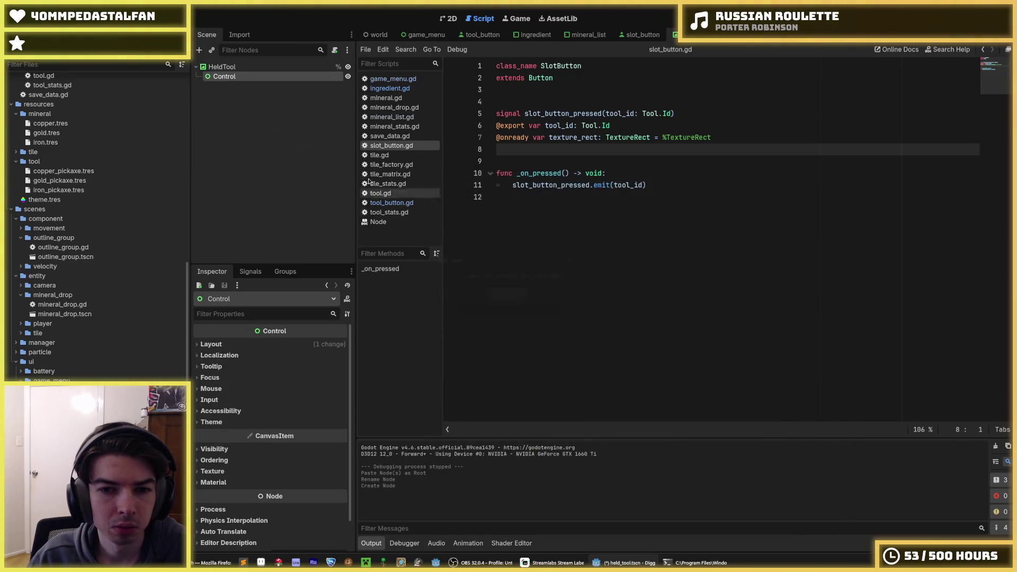
right_click(220, 67)
click(217, 80)
click(218, 78)
right_click(225, 79)
click(249, 88)
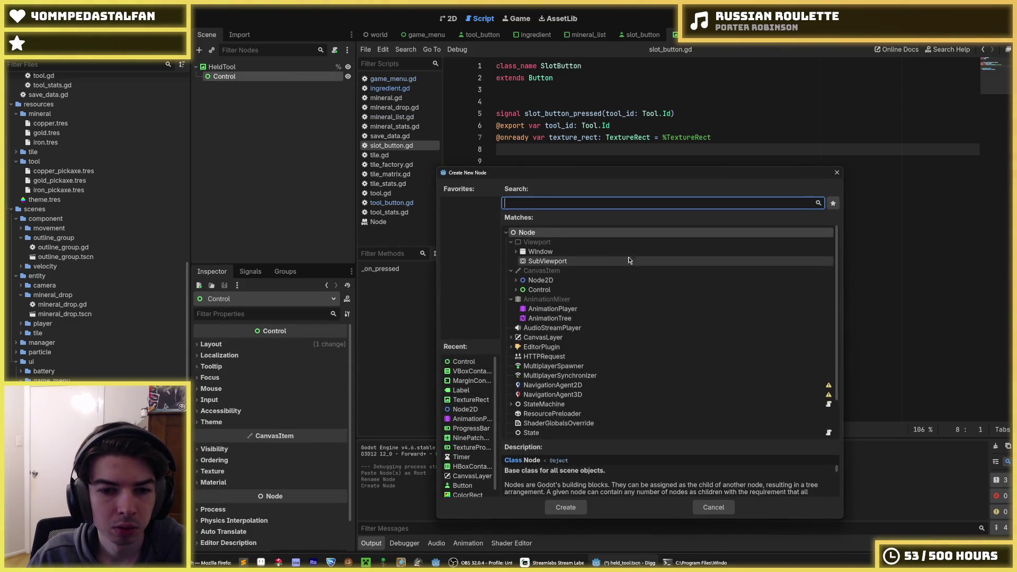
key(Escape)
click(642, 34)
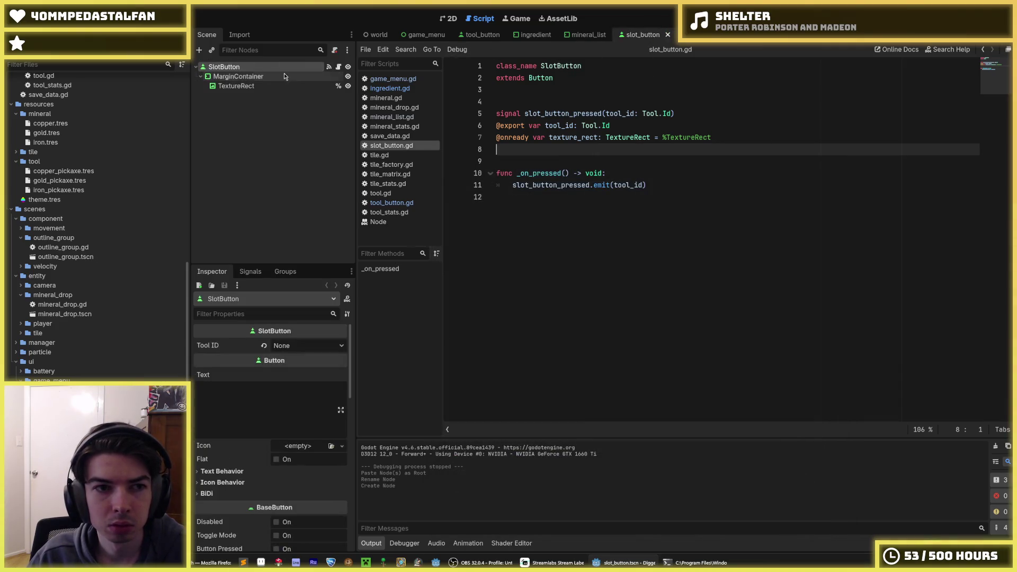
Copy the TextureRect node from the ingredient scene
click(533, 34)
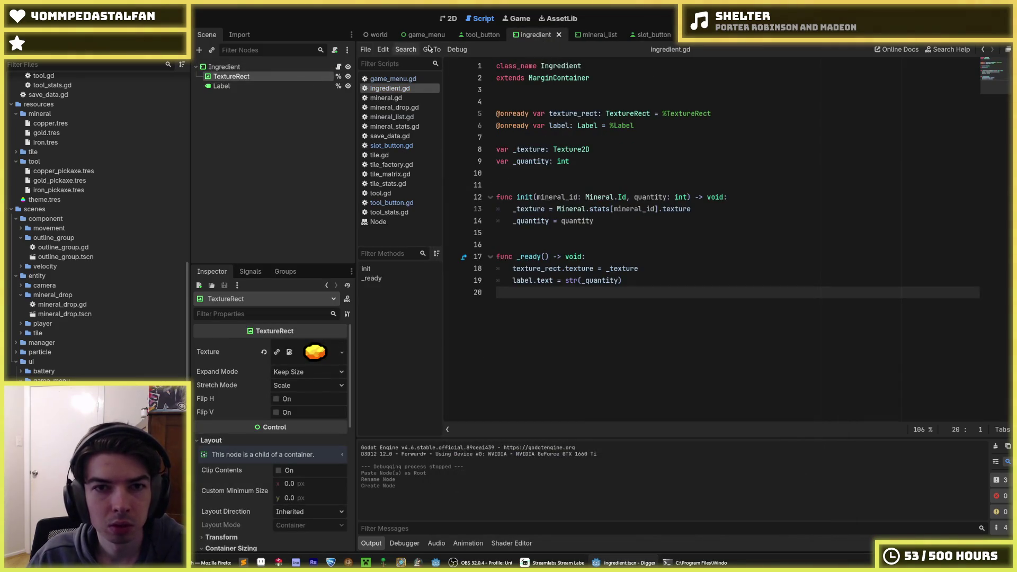
click(480, 34)
click(589, 35)
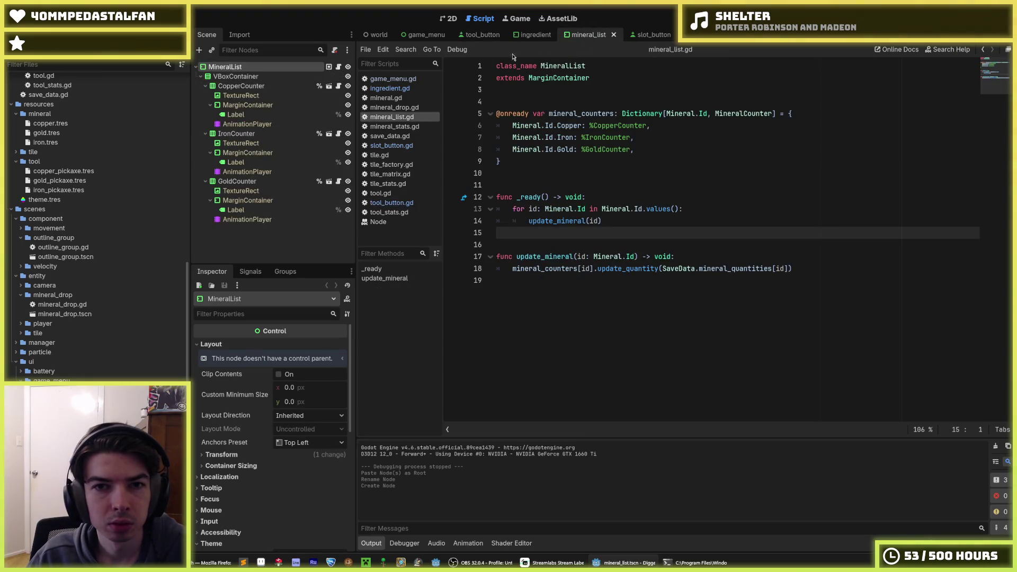
click(533, 35)
click(222, 86)
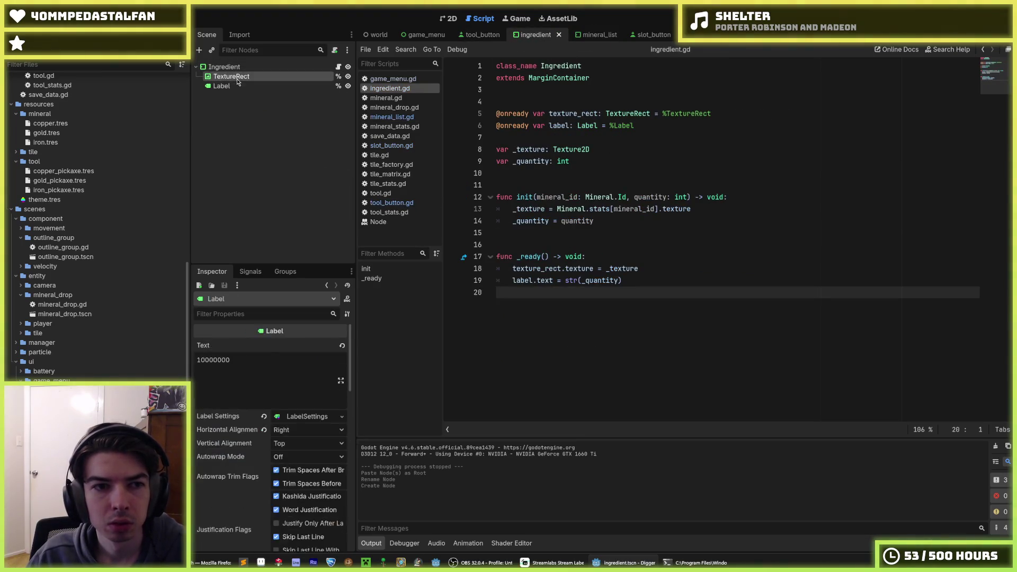
click(231, 76)
key(ctrl+Tab)
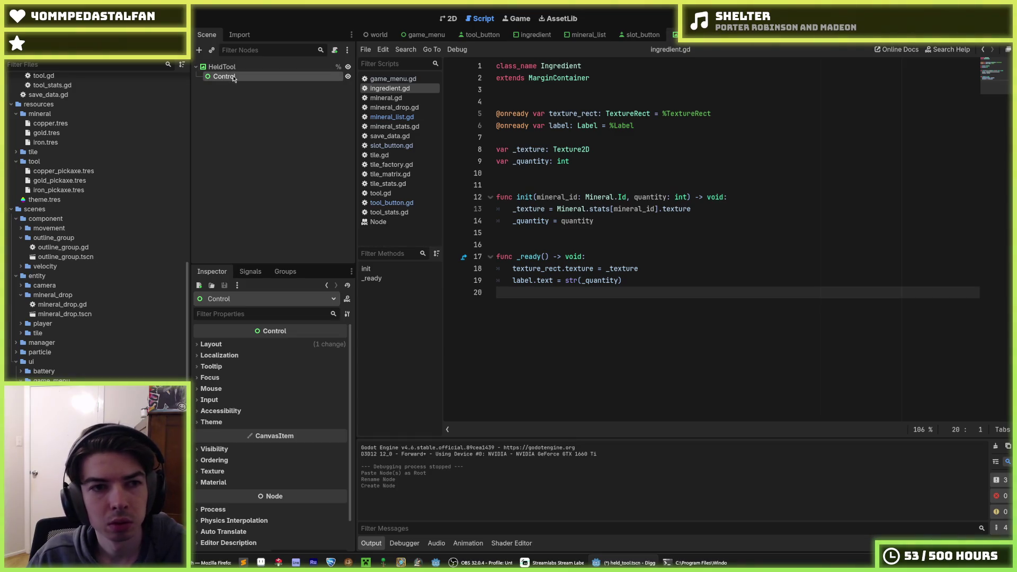
Paste TextureRect under Control, disable unique-name access, make it scene root, and rename it HeldTool
key(ctrl+v)
right_click(245, 87)
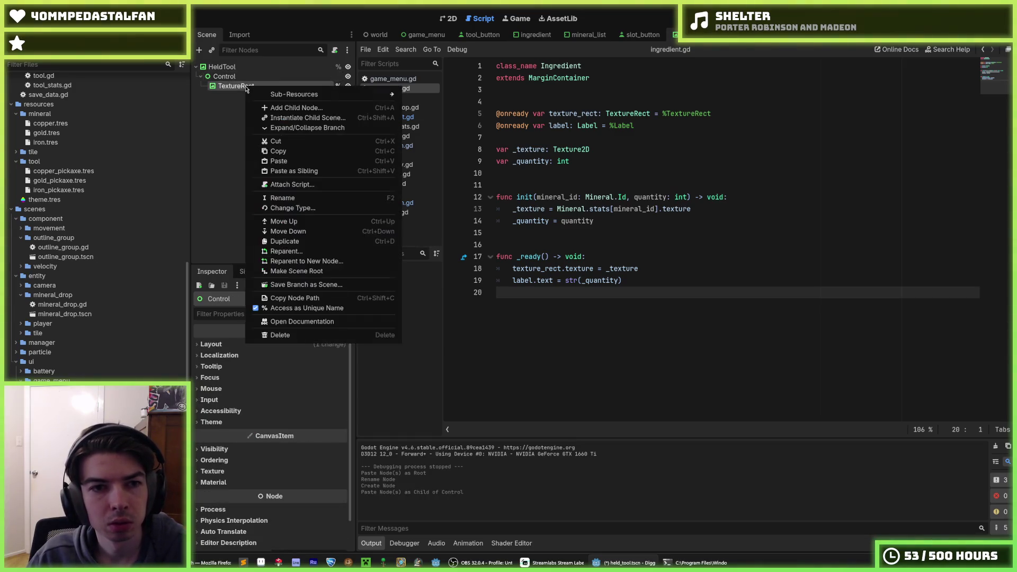
click(305, 308)
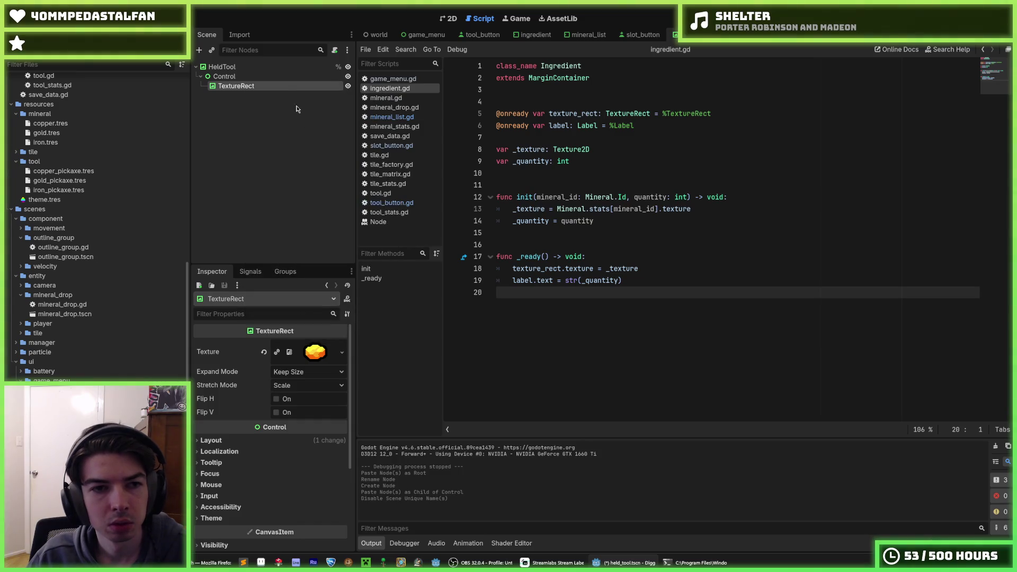
right_click(273, 87)
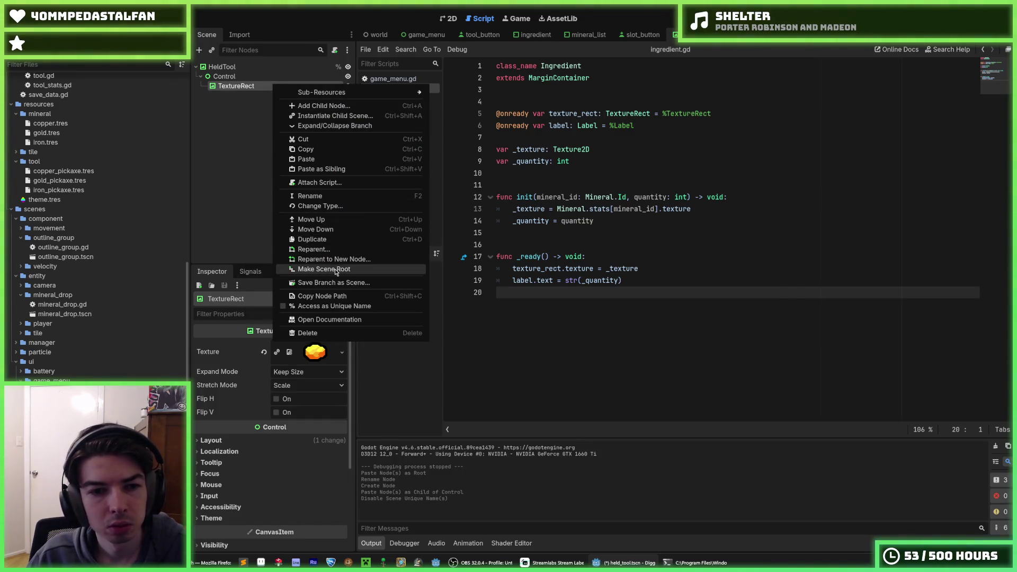
click(335, 270)
double_click(245, 68)
text(HeldTool)
key(Return)
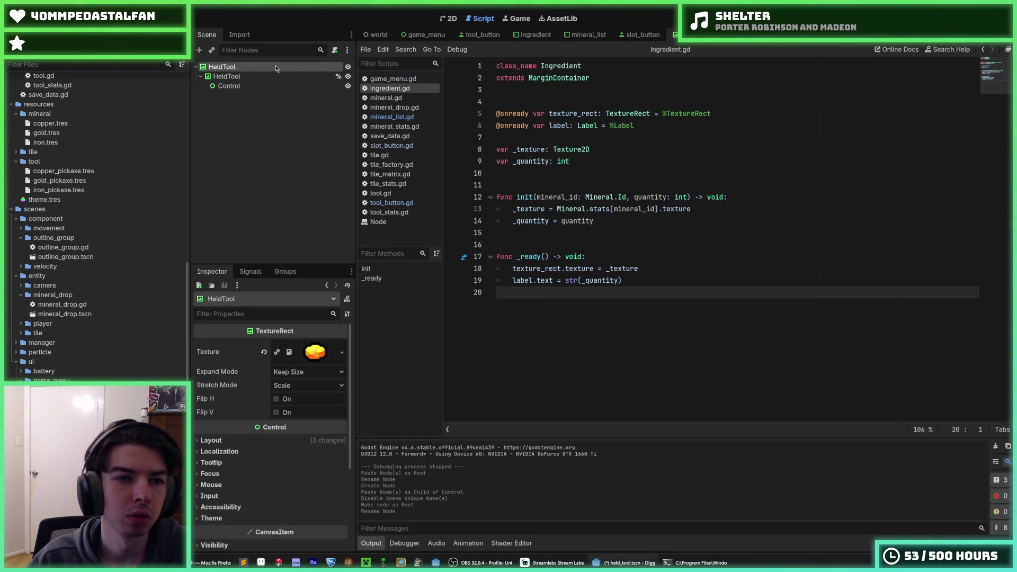
Select the old HeldTool and Control nodes and delete them
click(253, 85)
click(252, 77)
key(Delete)
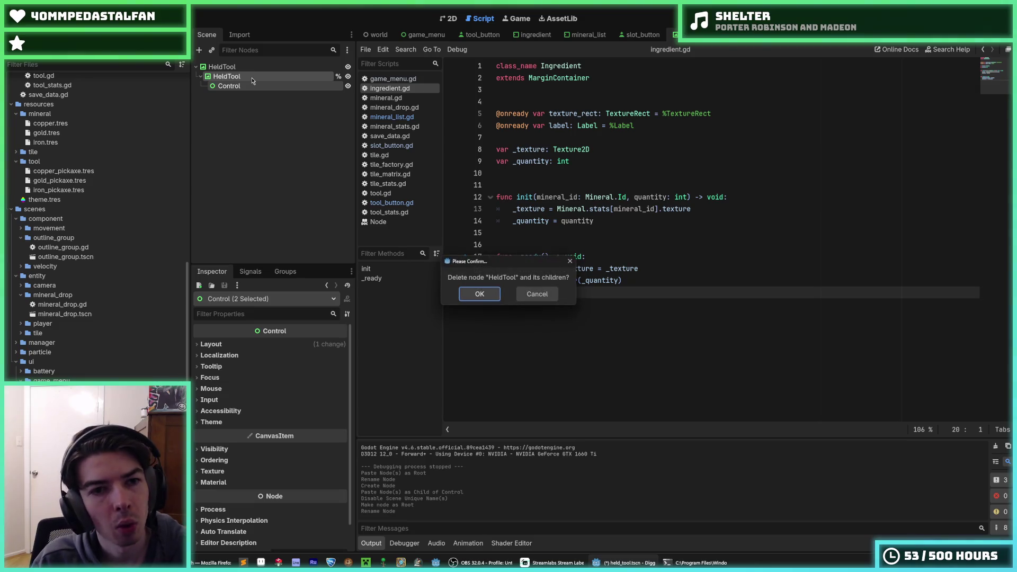
Confirm deleting the old nodes and view the lone HeldTool root in the 2D workspace
key(Return)
click(227, 67)
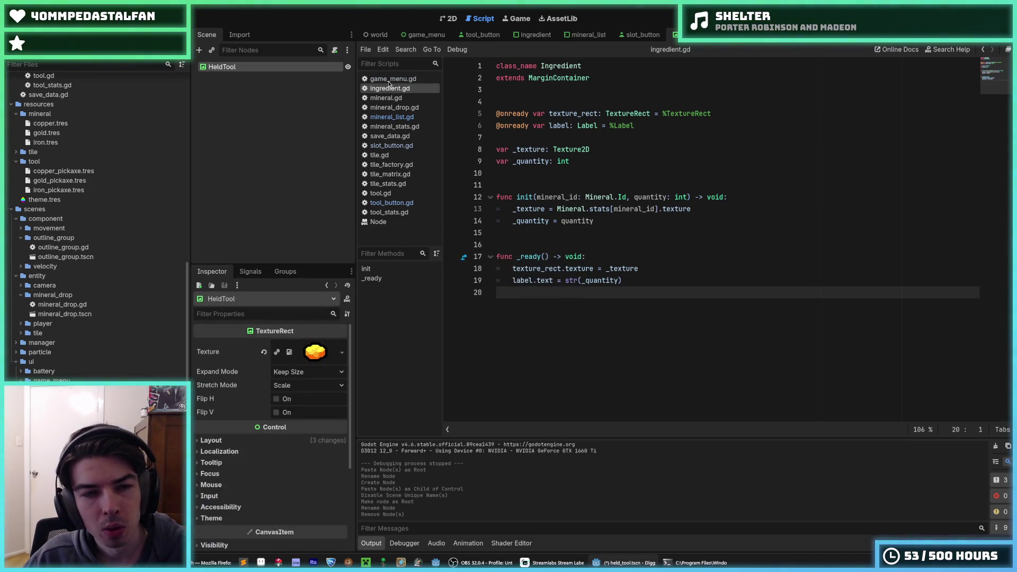
click(449, 19)
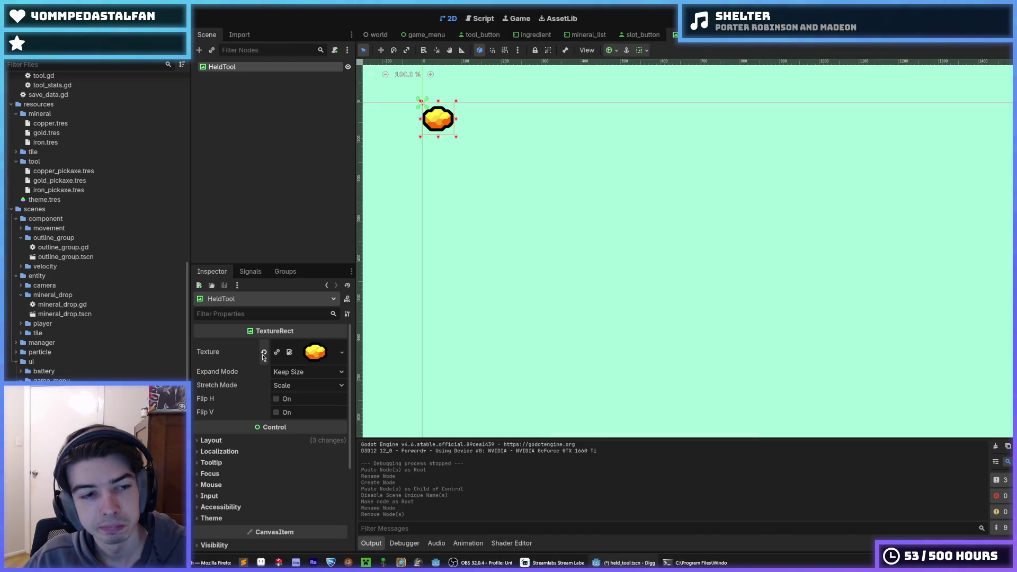
scroll(59, 284, up, 10)
Give HeldTool the gold_pickaxe.png texture with the Keep Size expand mode
drag(58, 196, 312, 358)
scroll(457, 277, up, 3)
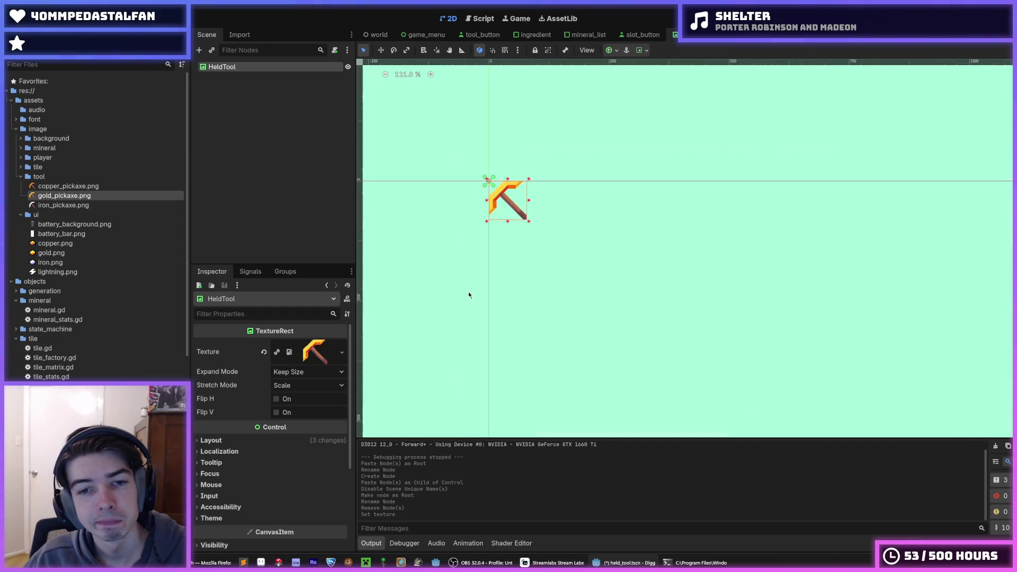
click(302, 375)
click(298, 381)
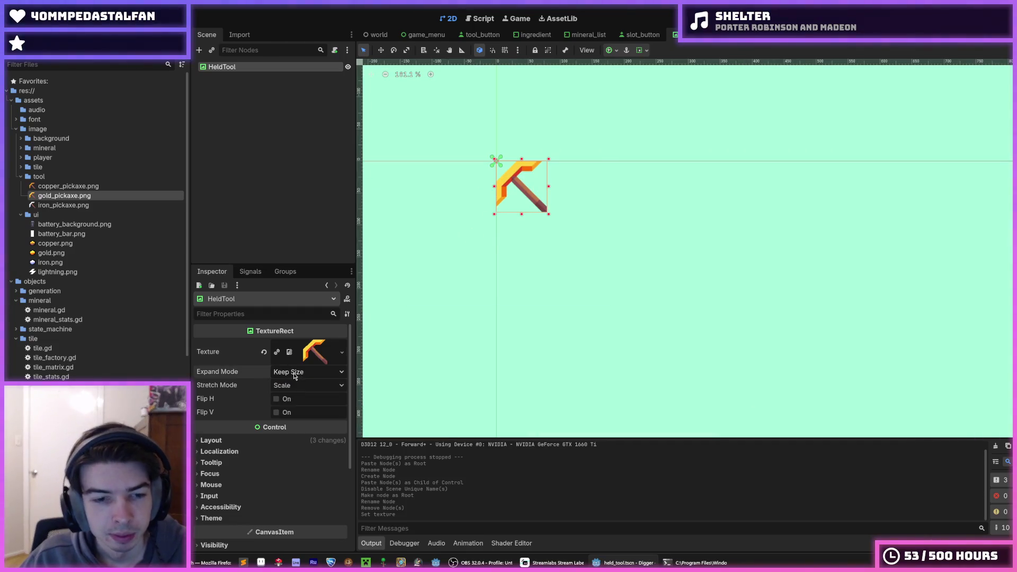
click(251, 451)
click(248, 449)
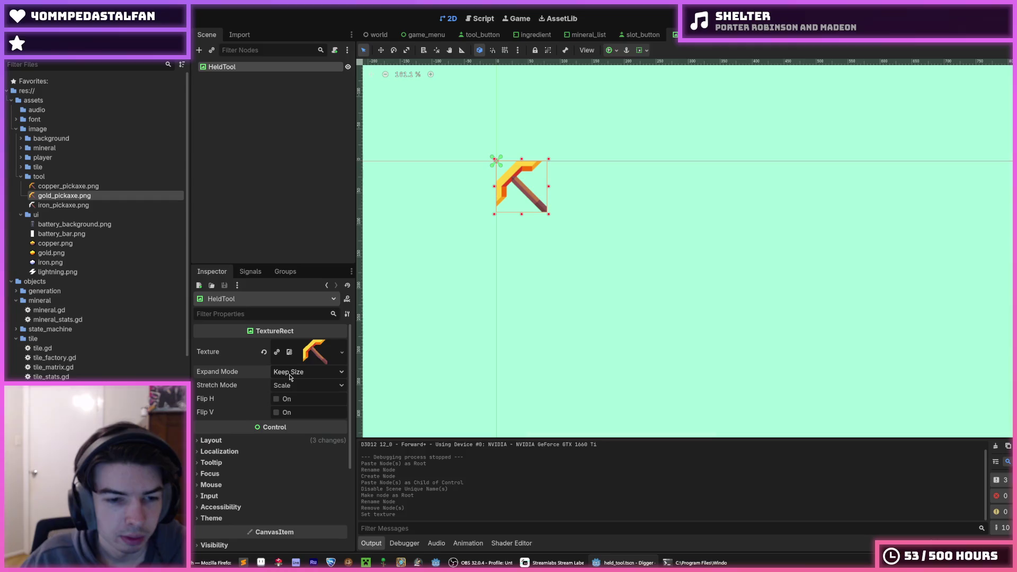
click(290, 376)
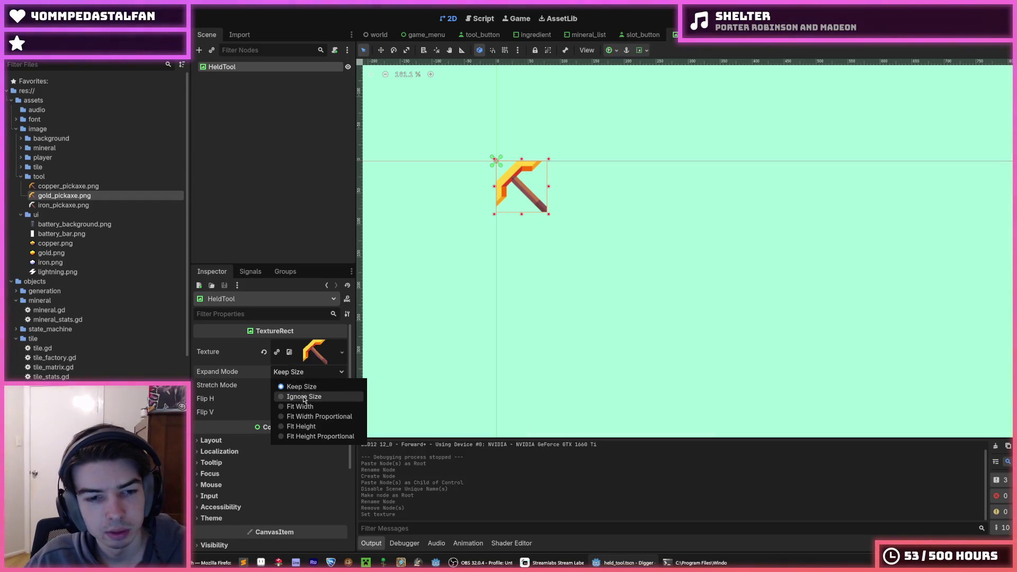
click(296, 375)
click(230, 443)
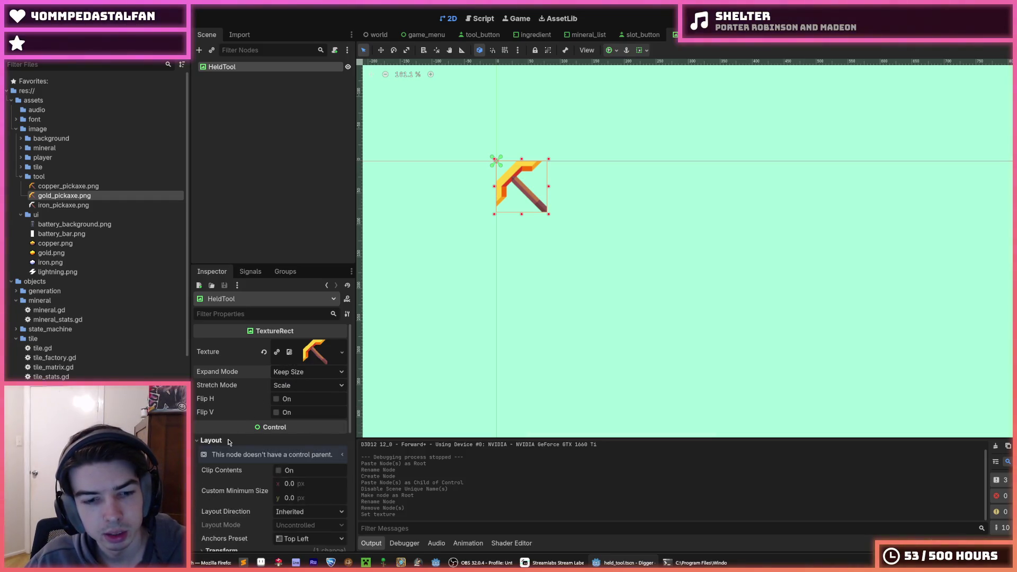
Try custom minimum sizes of 64 × 64, then 128 × 128
click(297, 481)
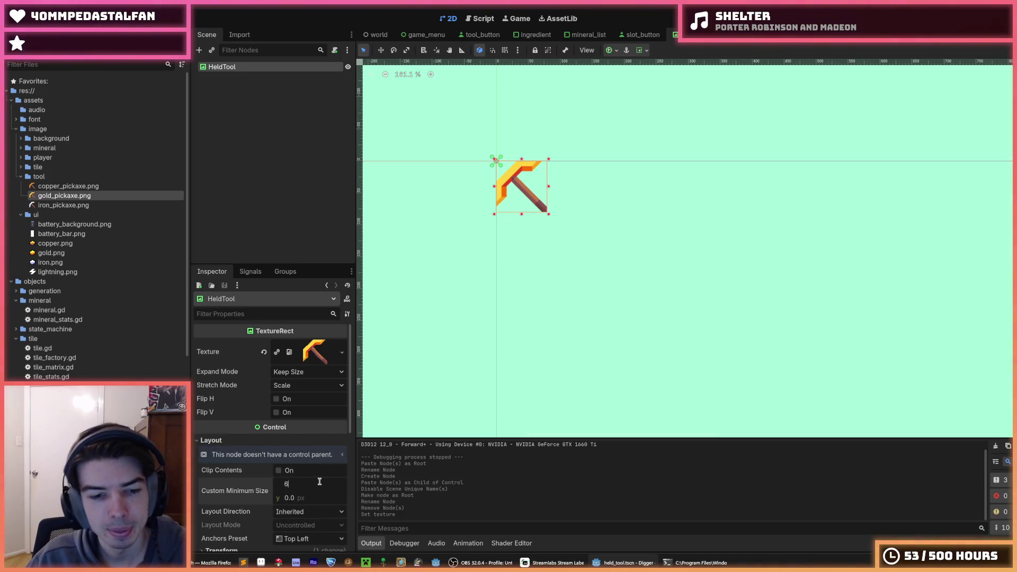
text(4)
key(Tab)
text(6)
key(Return)
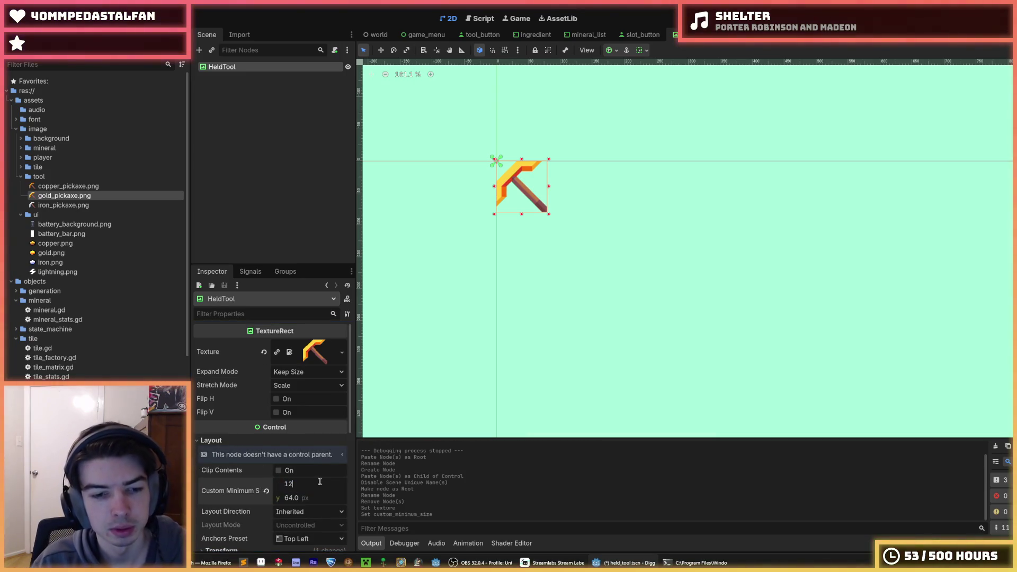
text(8)
key(Tab)
key(Return)
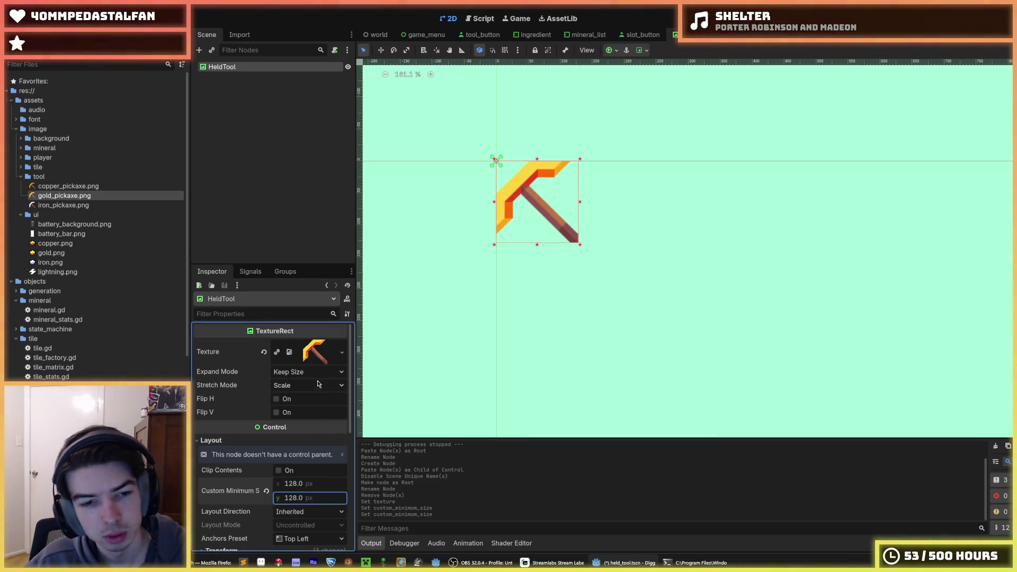
Experiment with Ignore Size expand mode and a 256 × 256 minimum size, returning to Keep Size
click(317, 372)
click(308, 398)
click(318, 483)
text(256)
key(Tab)
text(256)
key(Return)
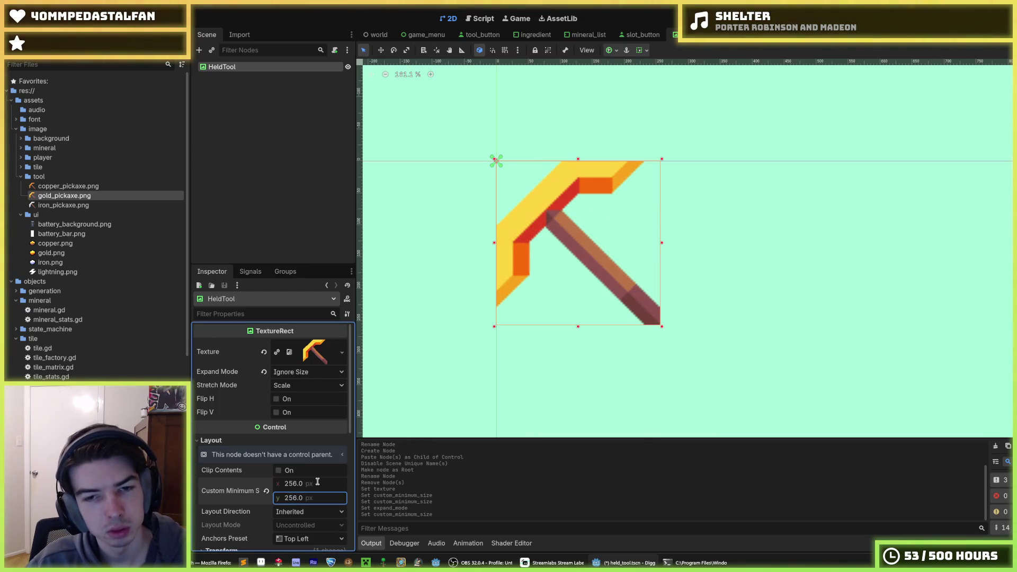
click(265, 372)
click(302, 372)
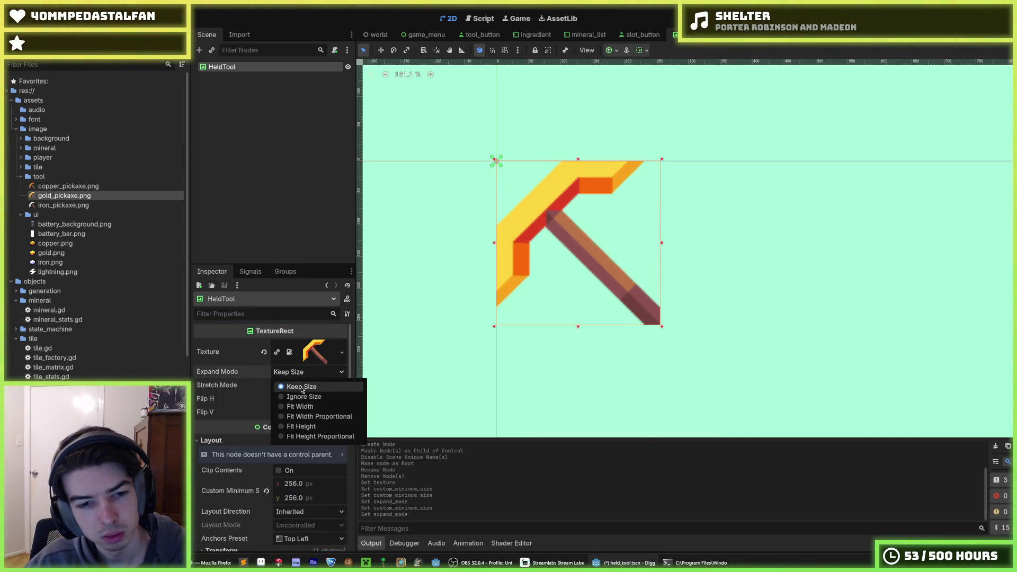
click(303, 397)
click(302, 372)
click(302, 387)
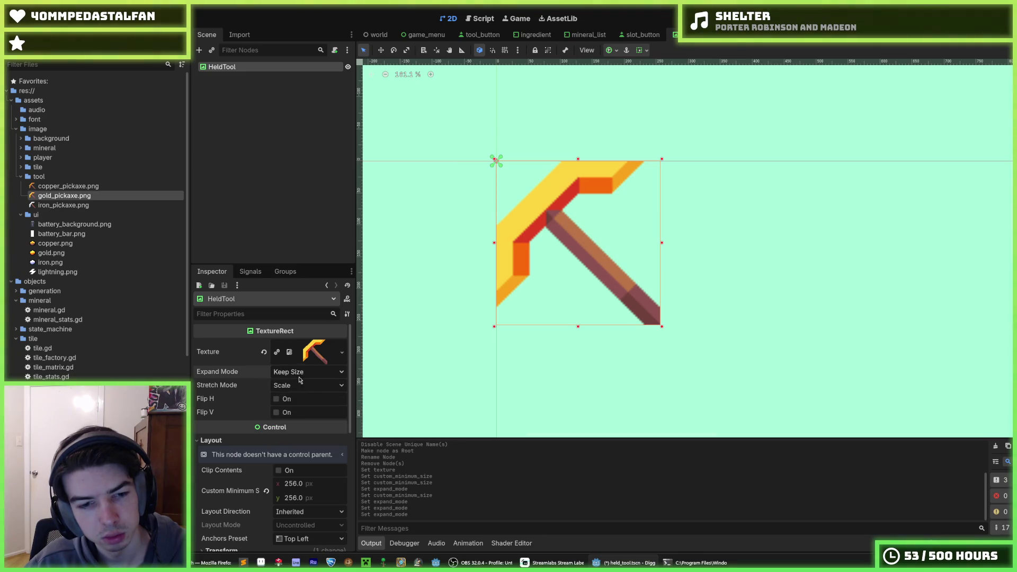
Settle the custom minimum size at 128 × 128 and reselect the pickaxe on the canvas
drag(310, 493, 304, 490)
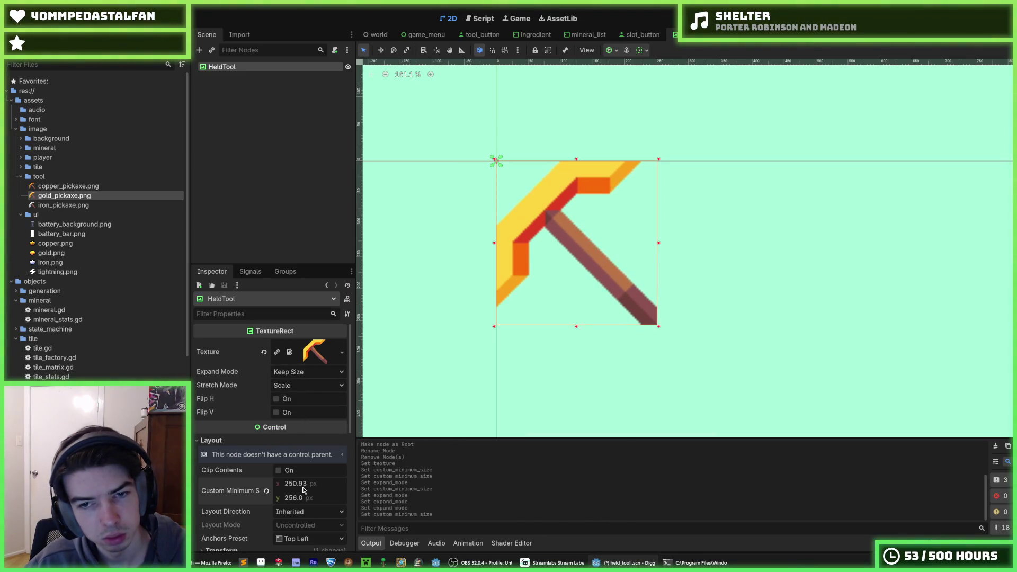
click(296, 483)
text(256)
key(Tab)
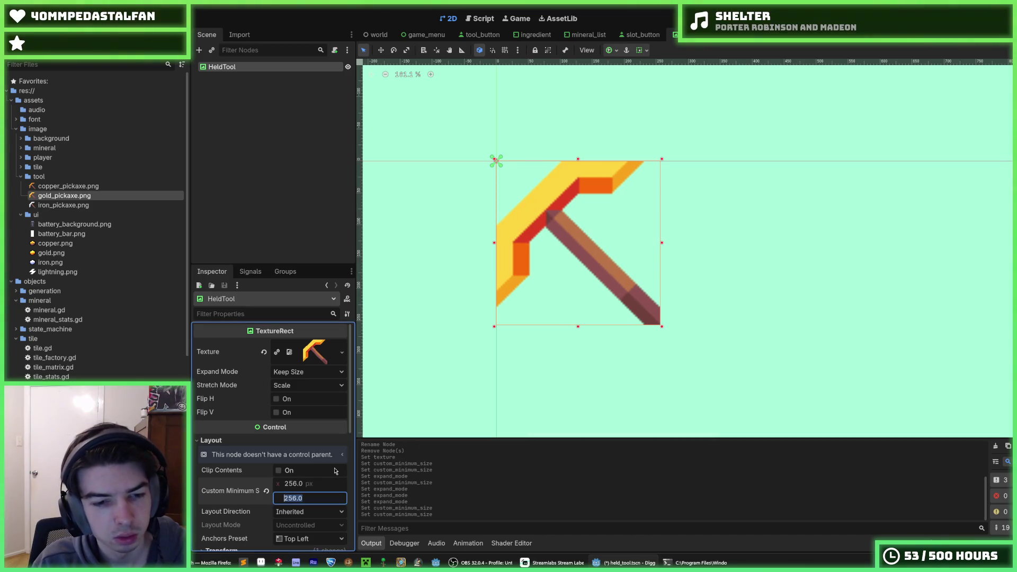
text(28)
key(Return)
click(307, 484)
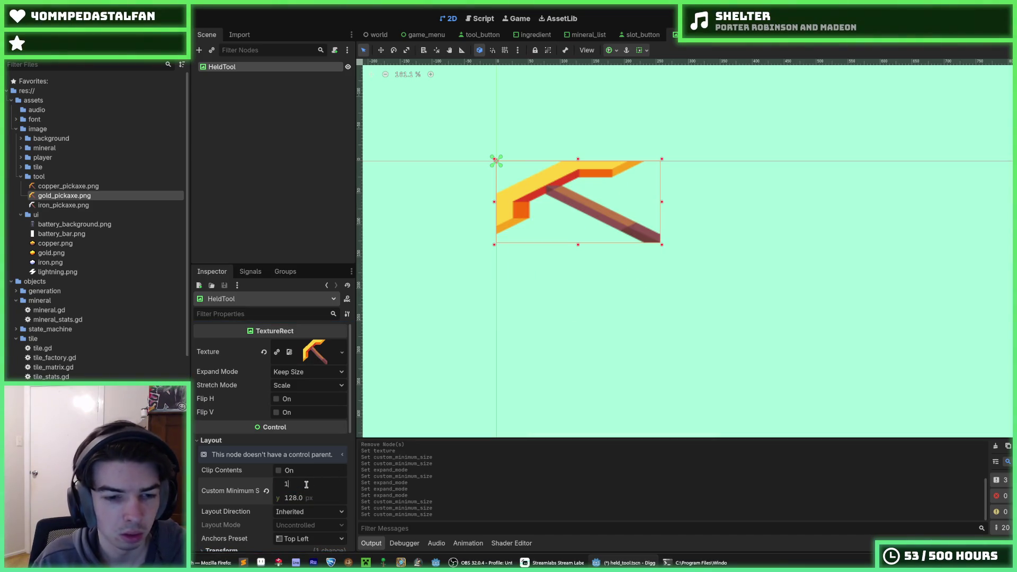
text(128)
key(Return)
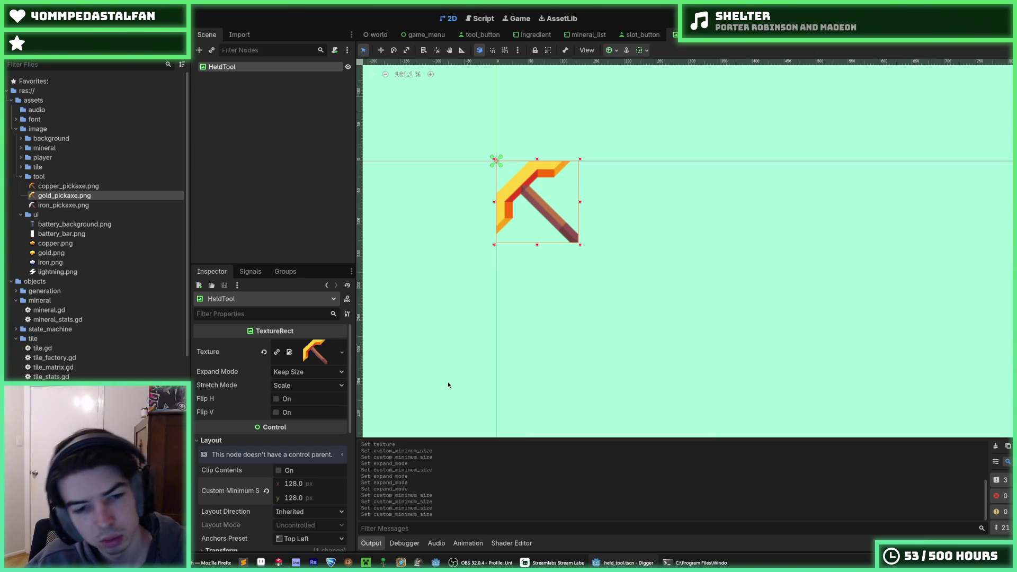
scroll(450, 381, down, 4)
click(512, 357)
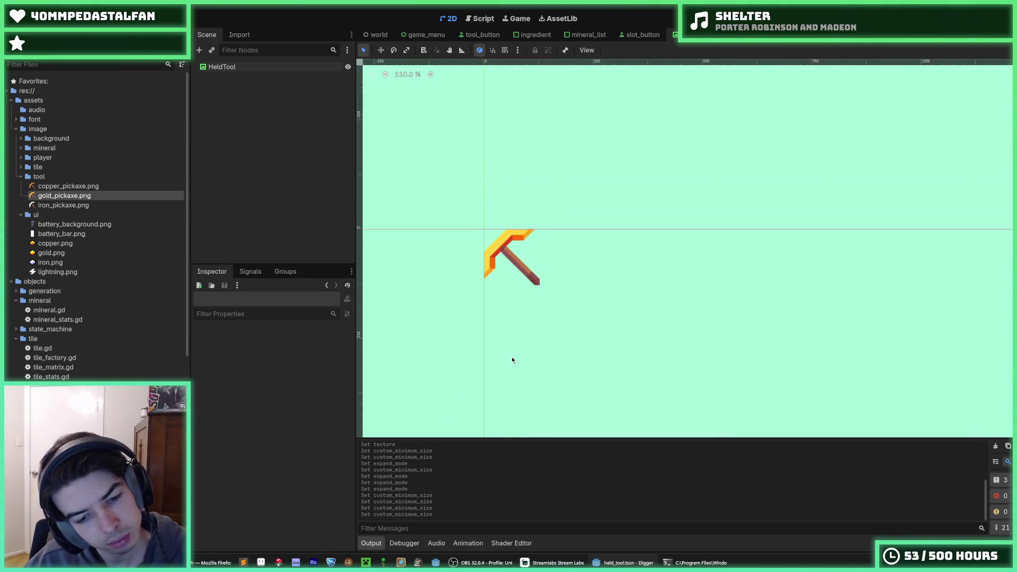
click(512, 261)
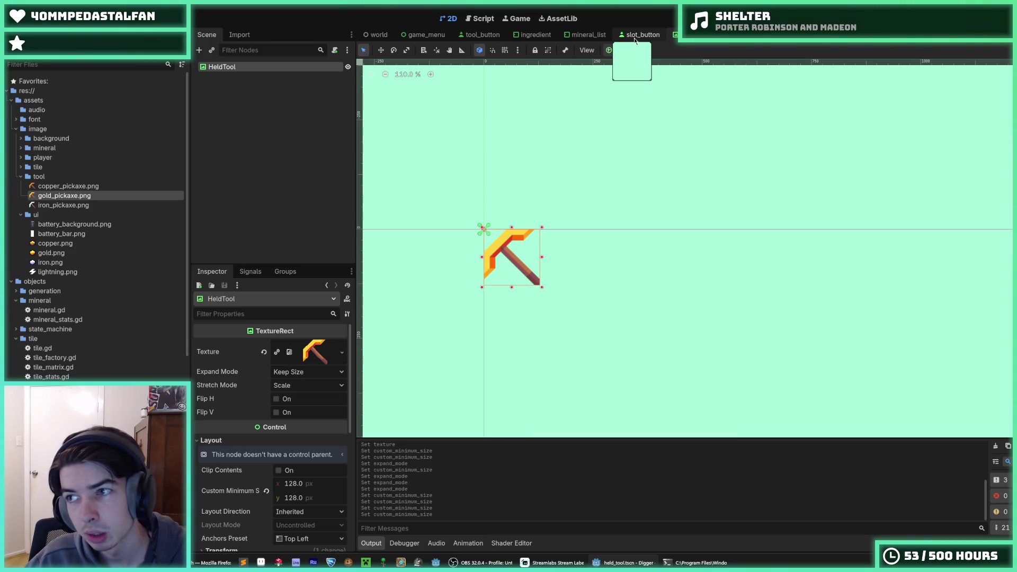
Check the slot_button and ingredient scenes, then attach a new held_tool.gd script to HeldTool
click(635, 36)
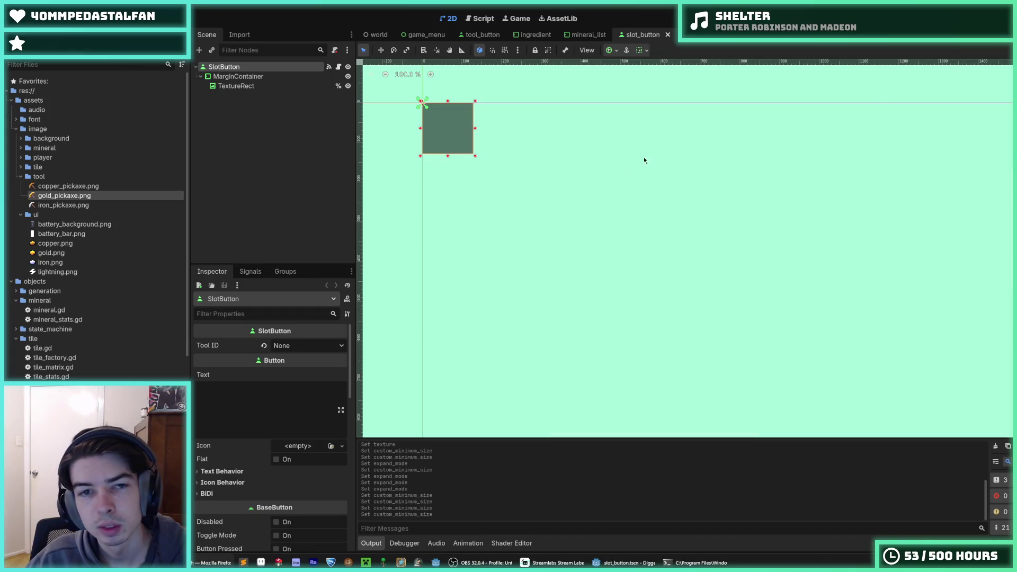
click(618, 172)
click(239, 76)
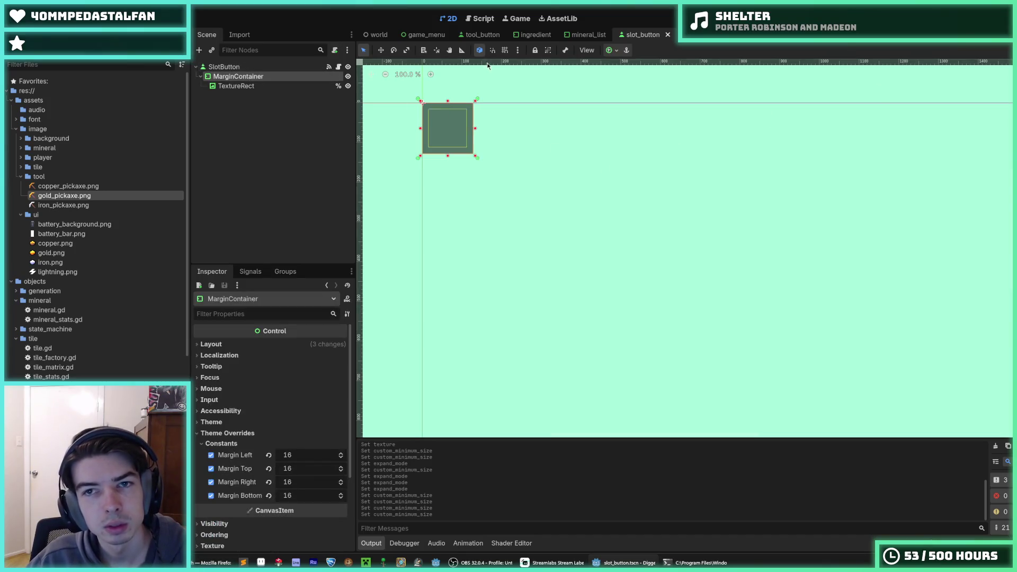
click(689, 35)
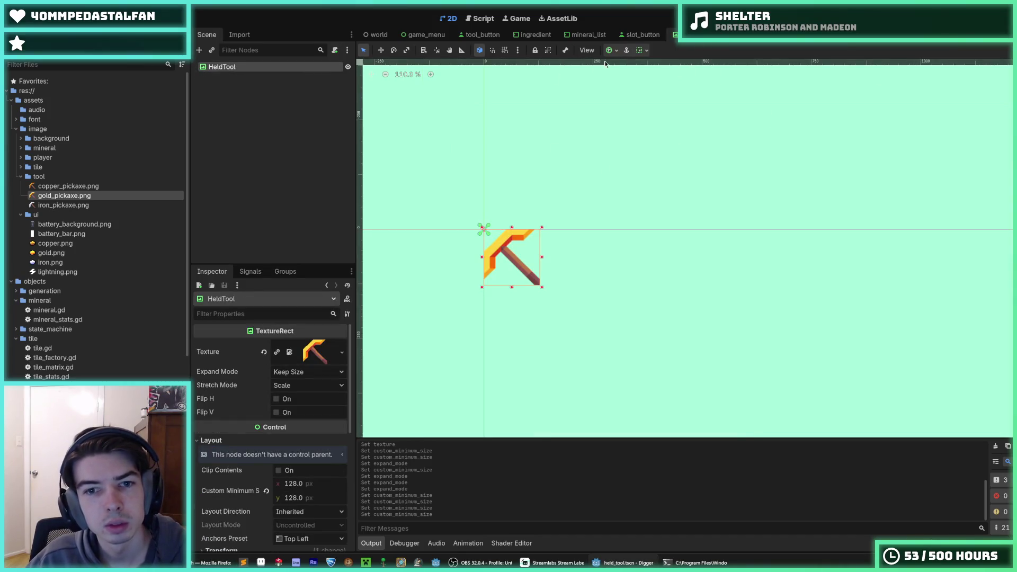
click(524, 35)
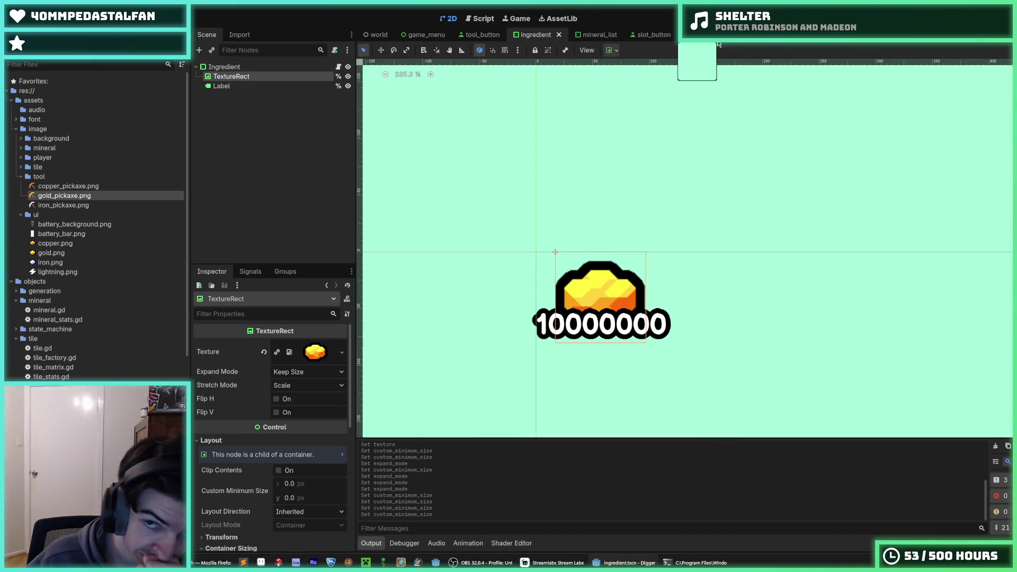
click(689, 34)
click(334, 49)
click(481, 353)
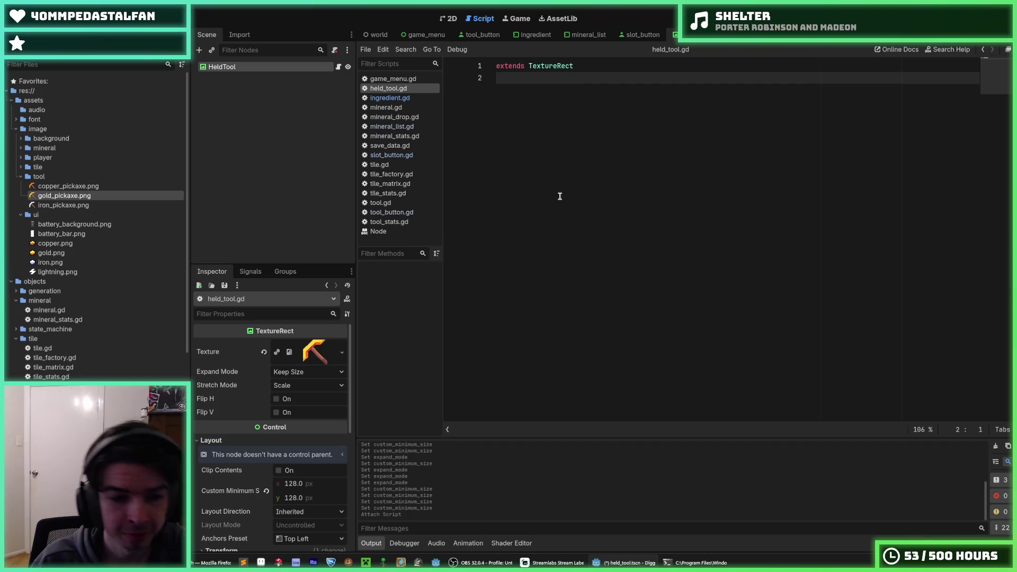
Add a _process function assigning get_global_mouse_position() to position, and save held_tool.gd
key(Return)
key(Return)
text(func prcoe)
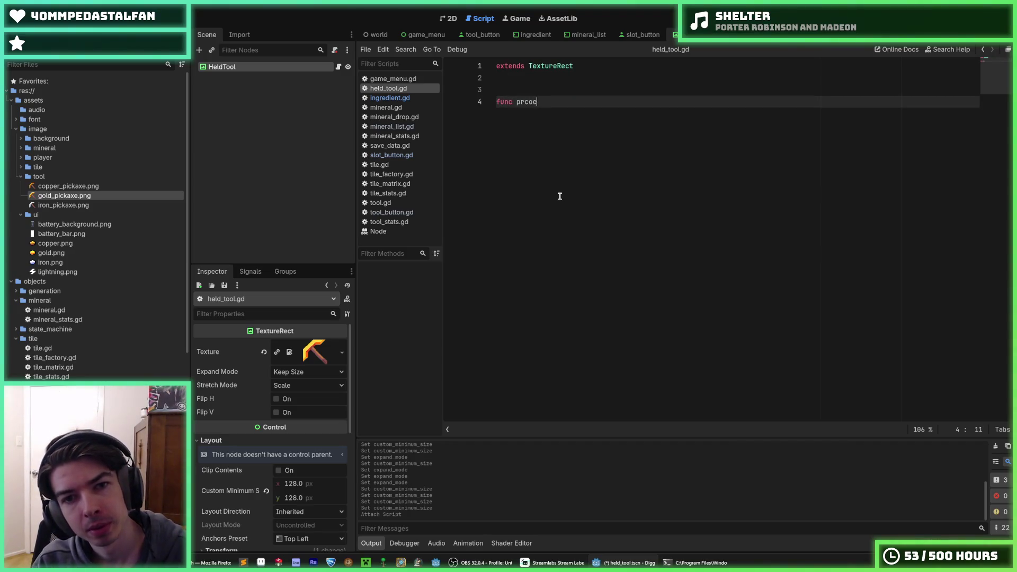
key(BackSpace)
key(BackSpace)
key(BackSpace)
text(ocess)
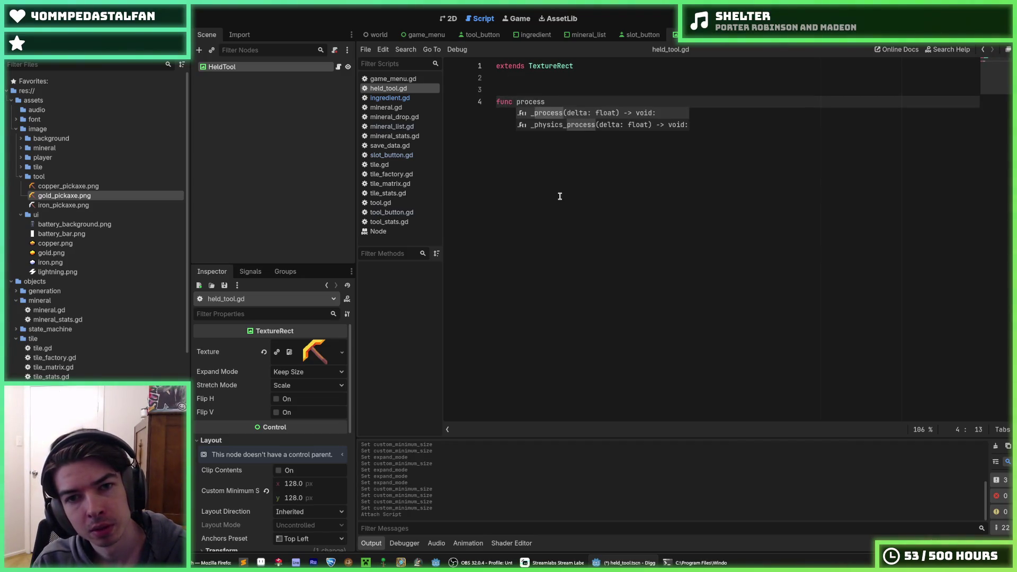
key(Return)
key(Return)
text(position)
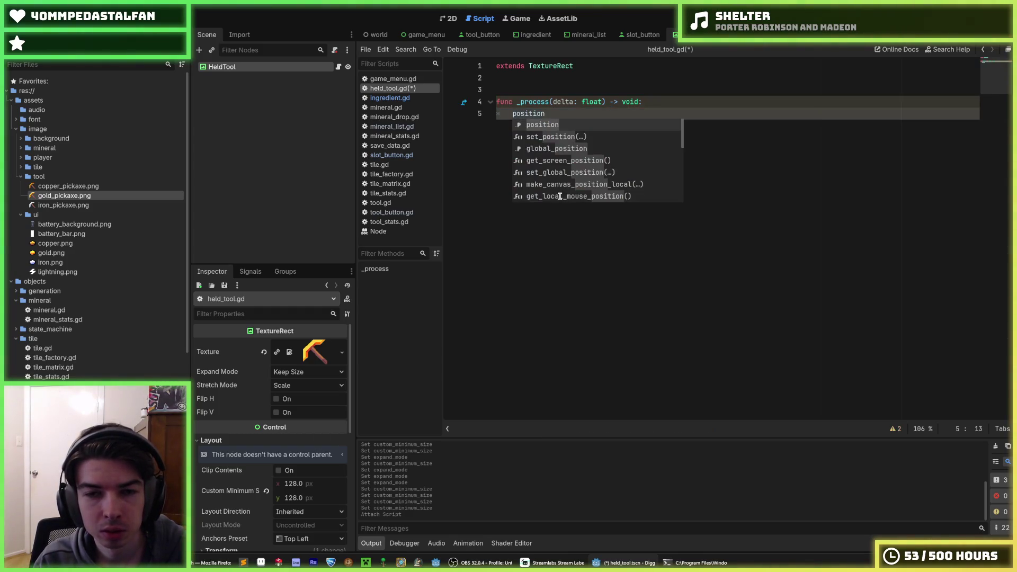
text(= )
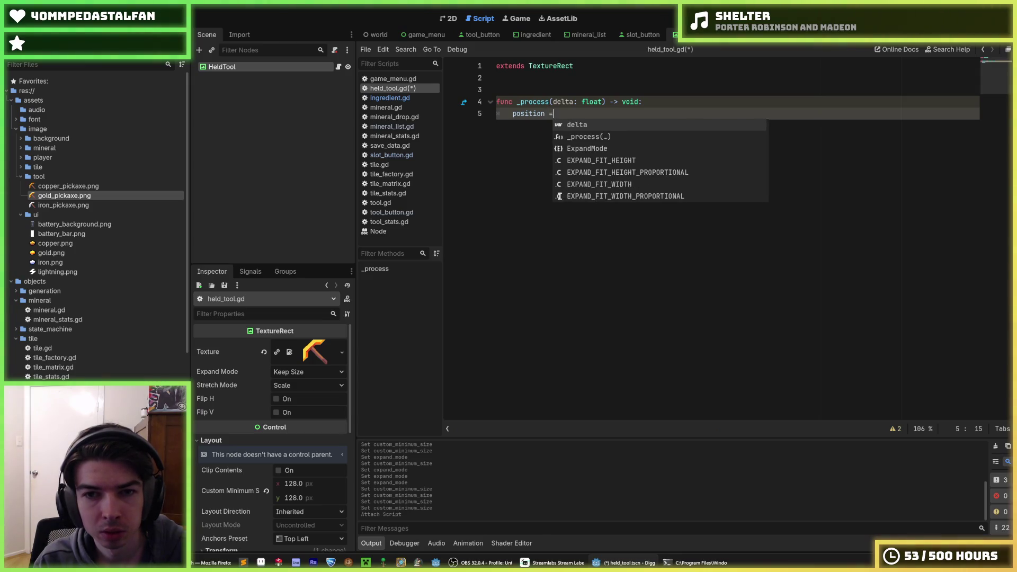
text(mouse)
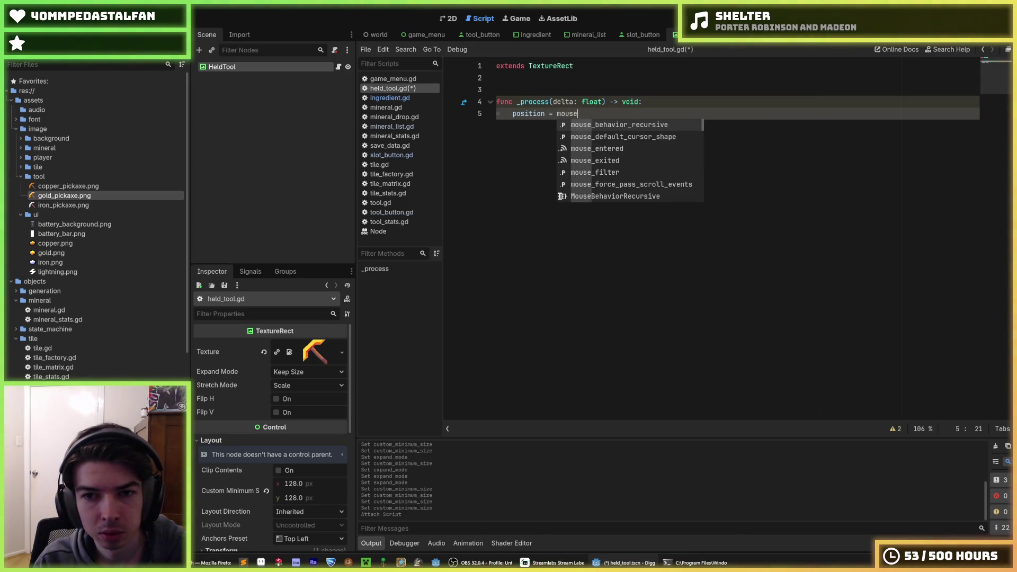
text(_po)
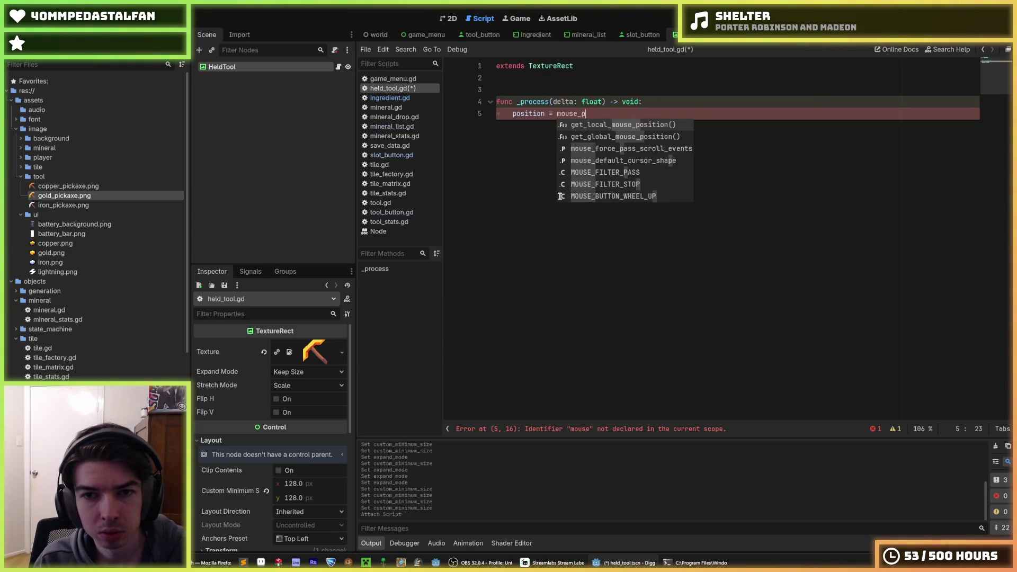
key(Down)
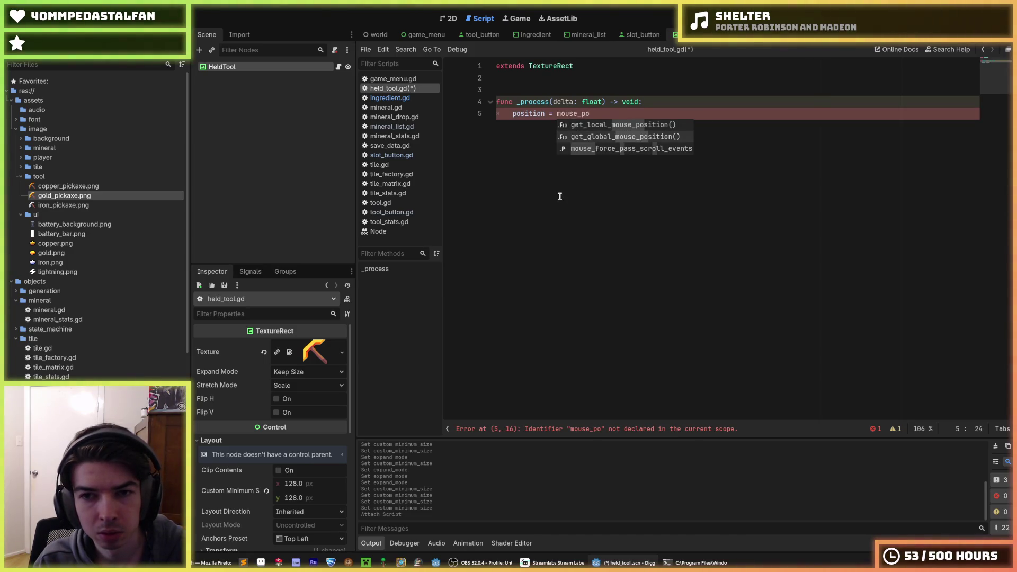
key(Return)
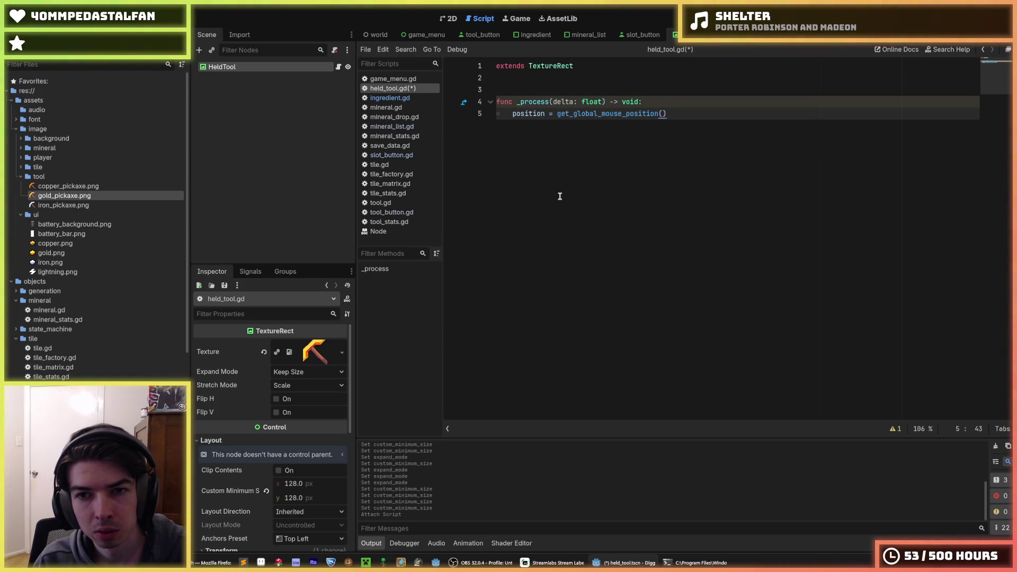
key(ctrl+s)
Change the assignment target to global_position and save the script
click(559, 90)
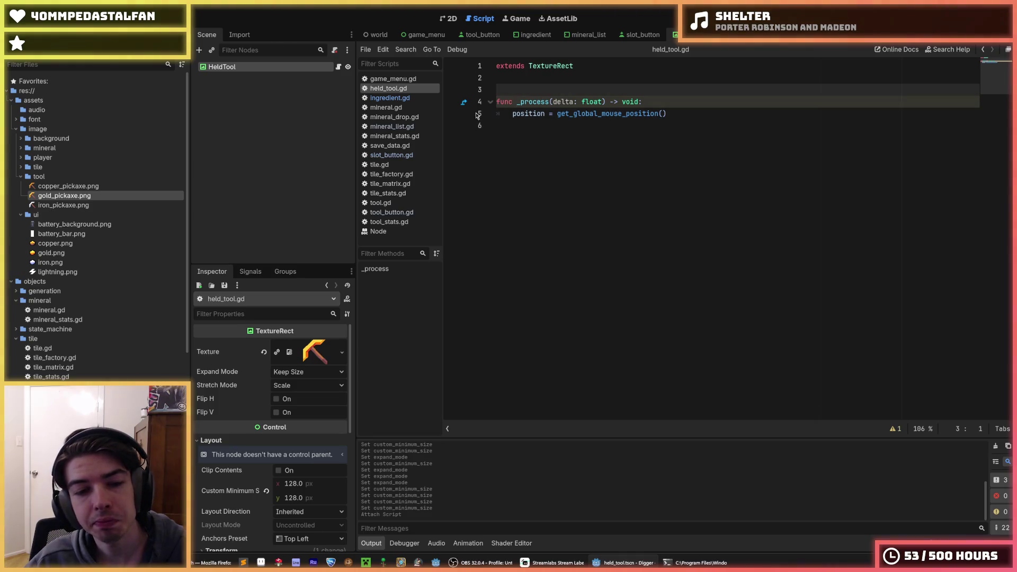
click(533, 114)
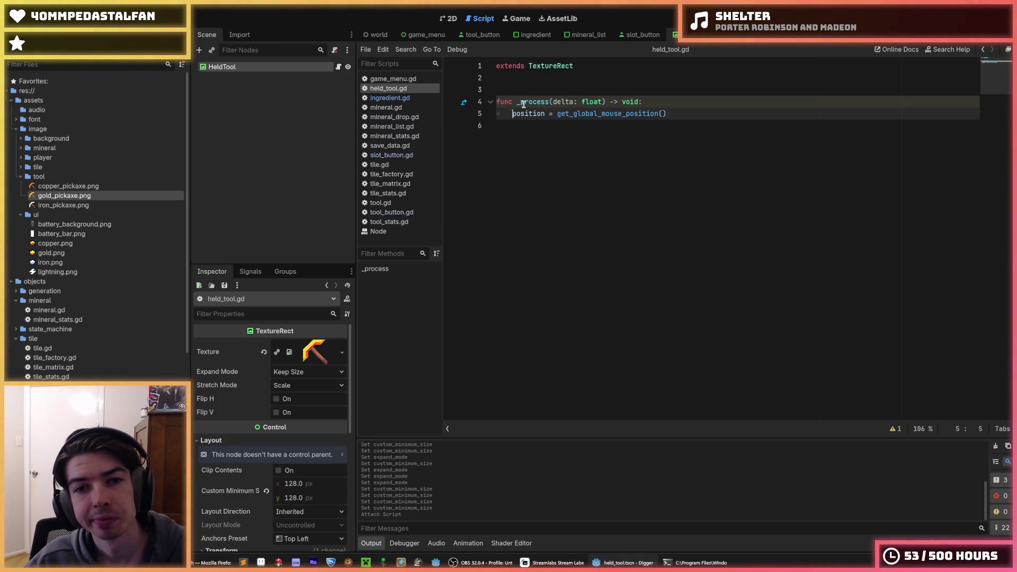
text(globa)
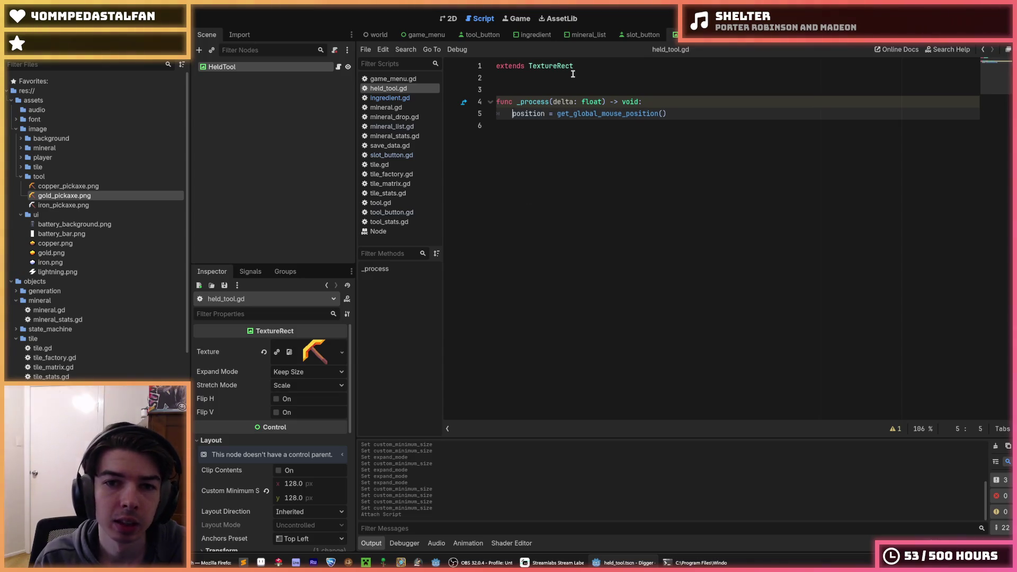
text(l_)
key(End)
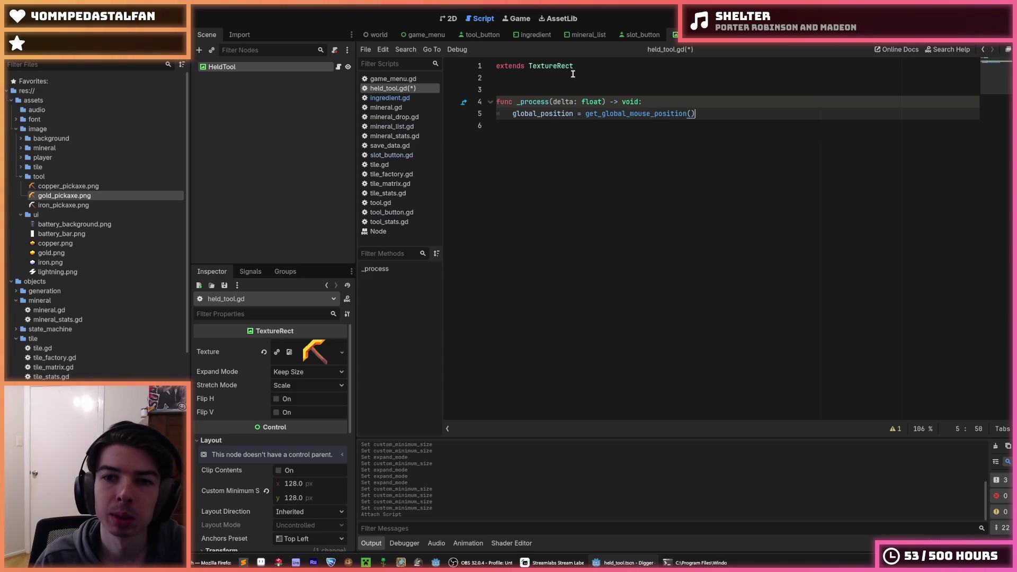
key(ctrl+s)
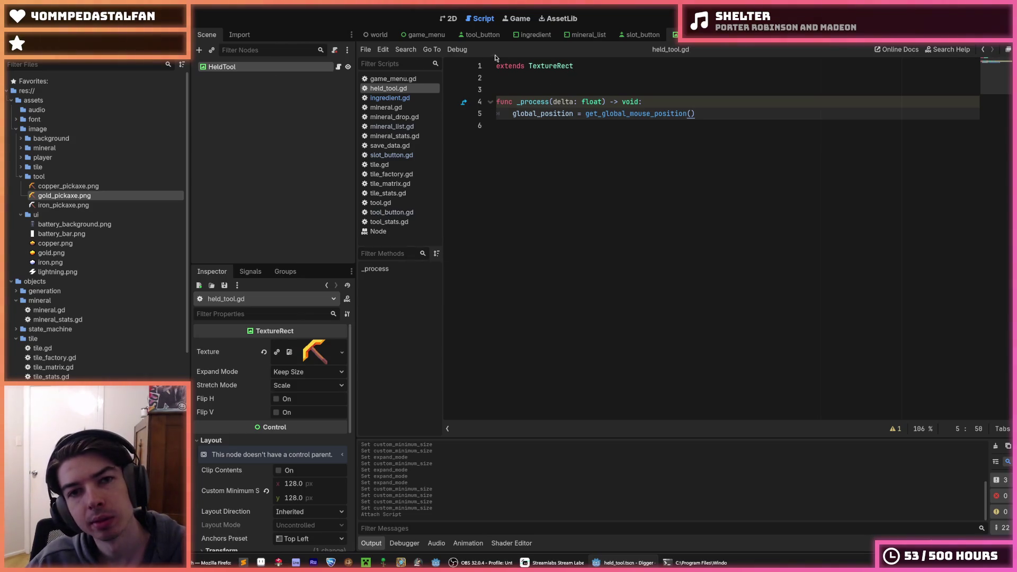
click(411, 36)
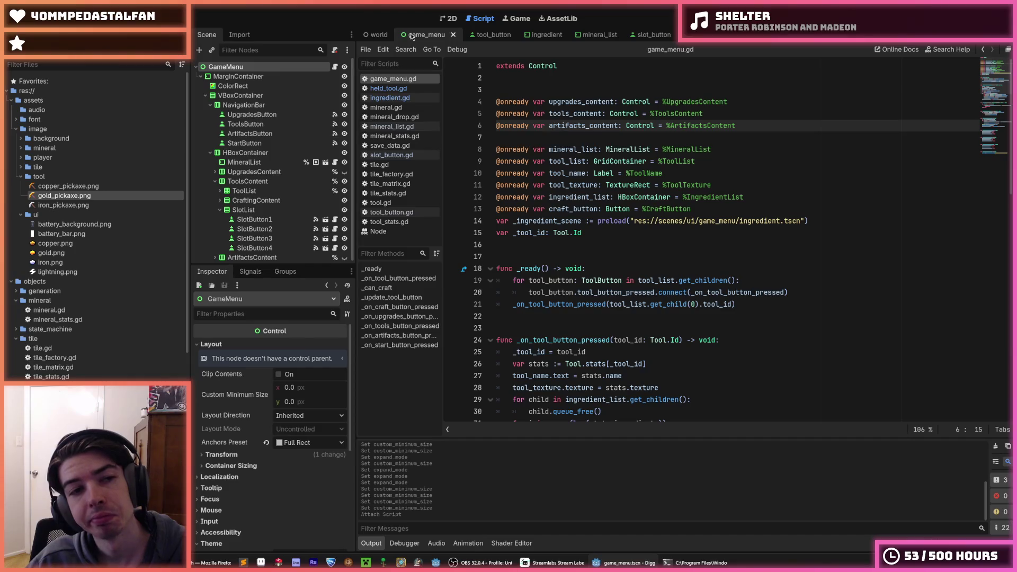
Instance held_tool.tscn as a child of the GameMenu node
right_click(260, 65)
click(294, 74)
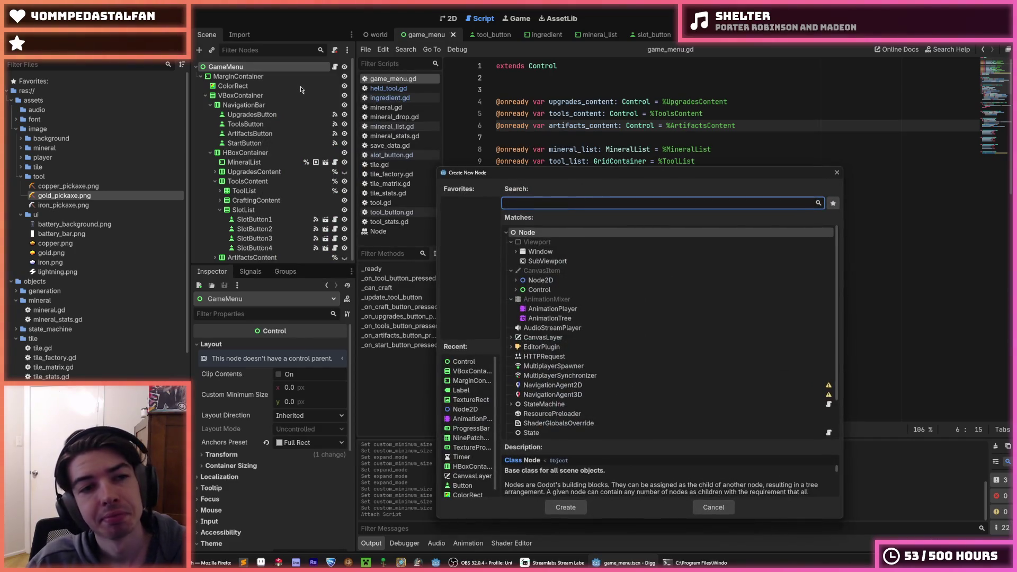
key(Escape)
click(211, 50)
text(held)
key(Return)
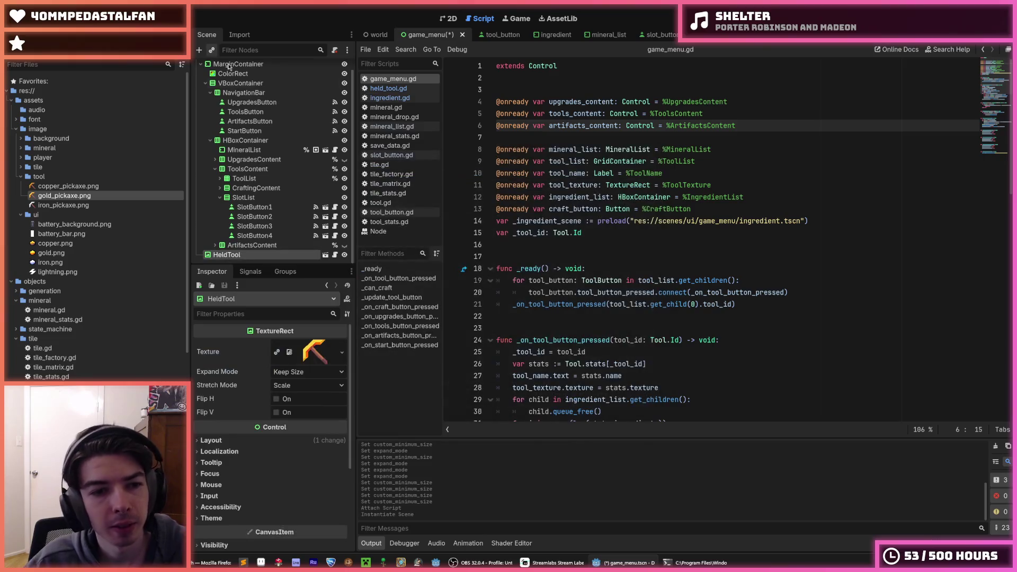
Move HeldTool below MarginContainer as GameMenu's last child and save the game_menu scene
drag(227, 255, 237, 75)
click(451, 19)
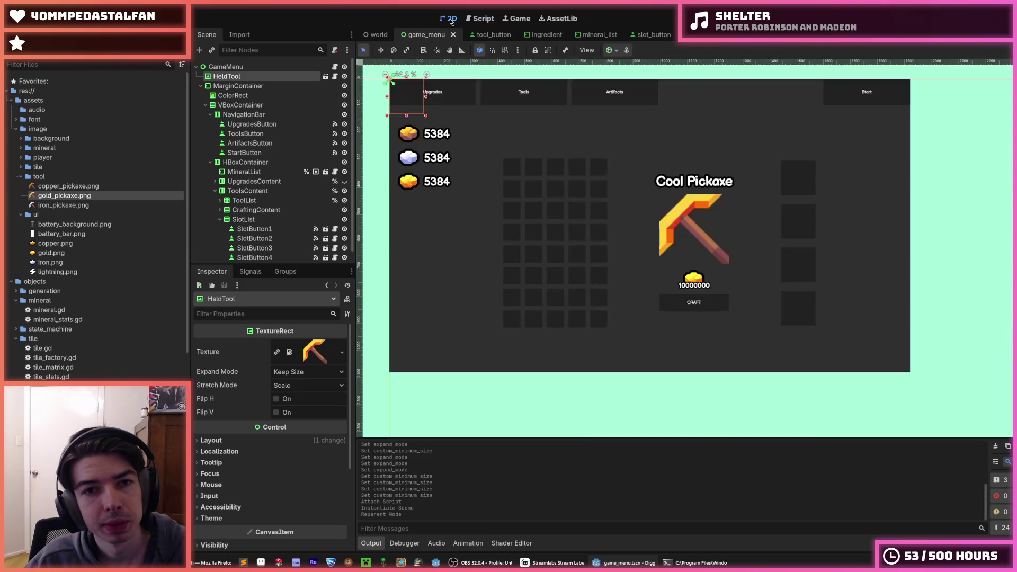
mouse_move(238, 77)
mouse_down()
mouse_move(248, 99)
mouse_move(246, 207)
mouse_move(229, 265)
mouse_move(238, 76)
mouse_up()
scroll(258, 142, down, 1)
scroll(258, 142, up, 1)
click(201, 77)
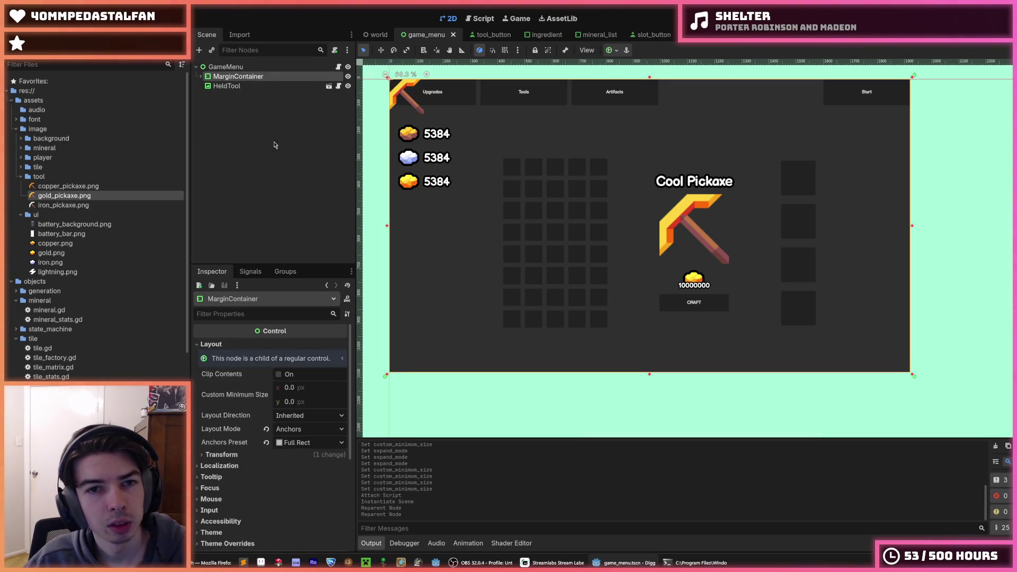
click(235, 88)
key(ctrl+s)
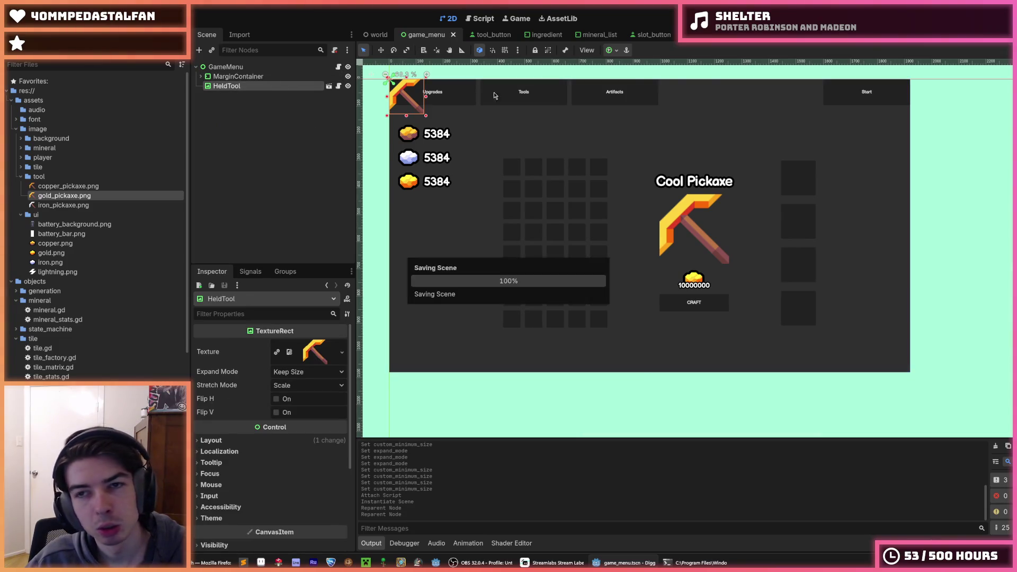
click(329, 86)
key(ctrl+s)
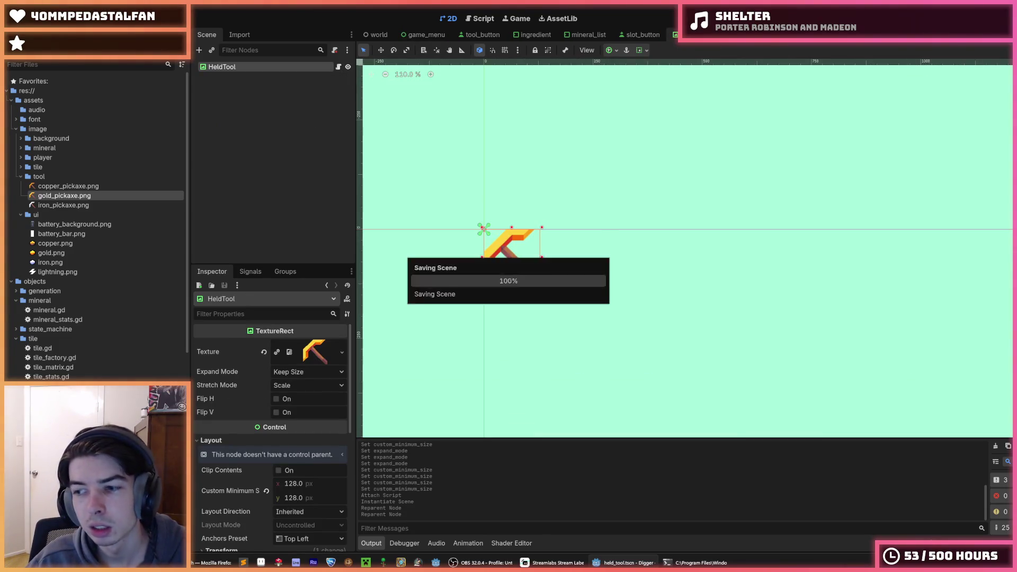
Return to the game_menu scene and open its game_menu.gd script from GameMenu
click(379, 34)
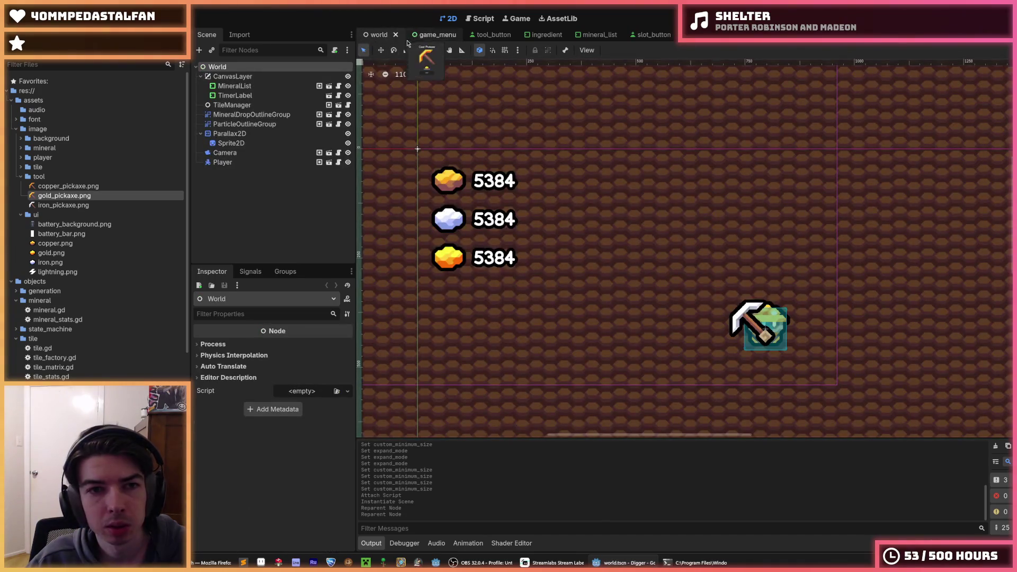
click(427, 35)
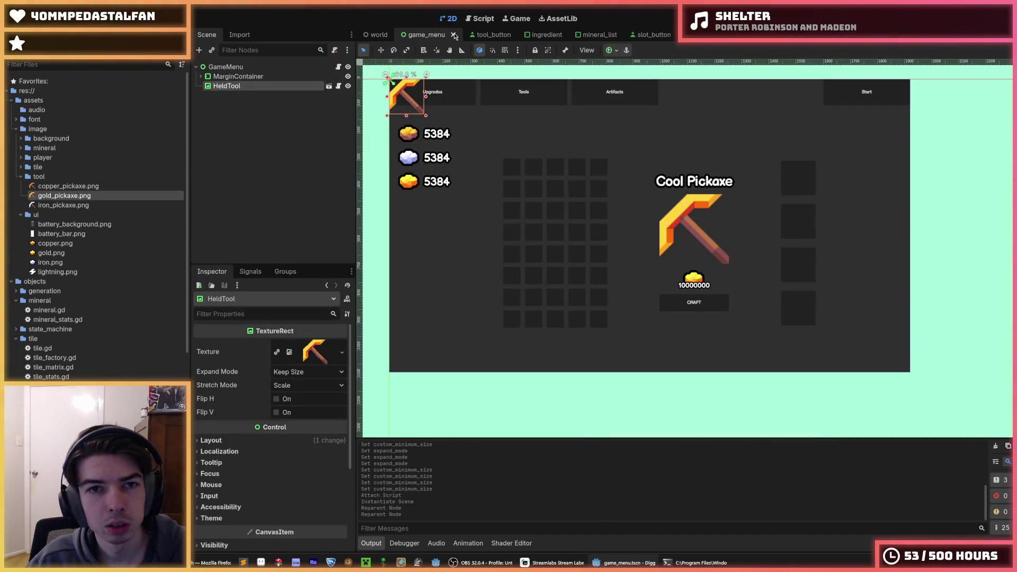
right_click(259, 90)
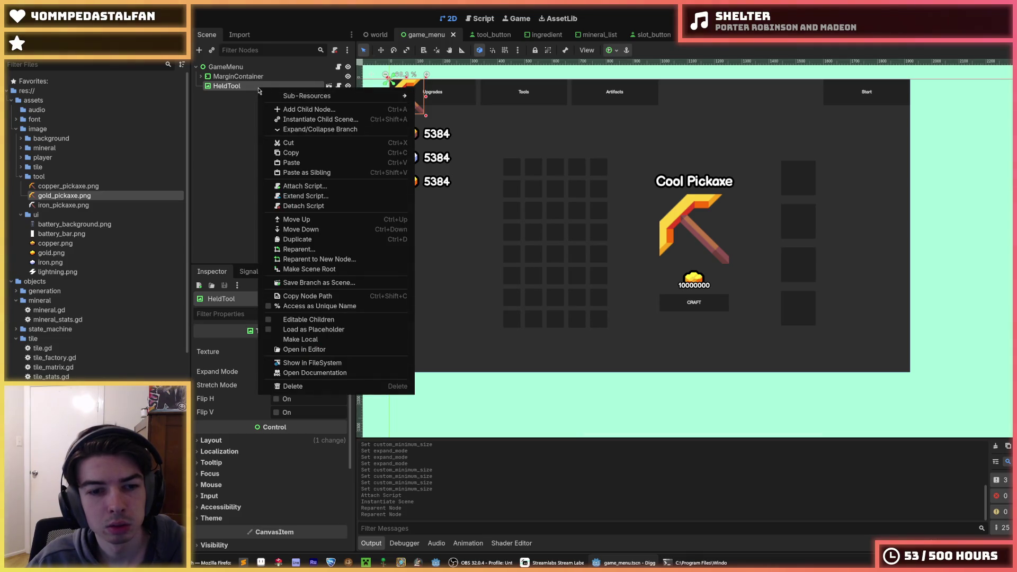
click(236, 106)
click(339, 67)
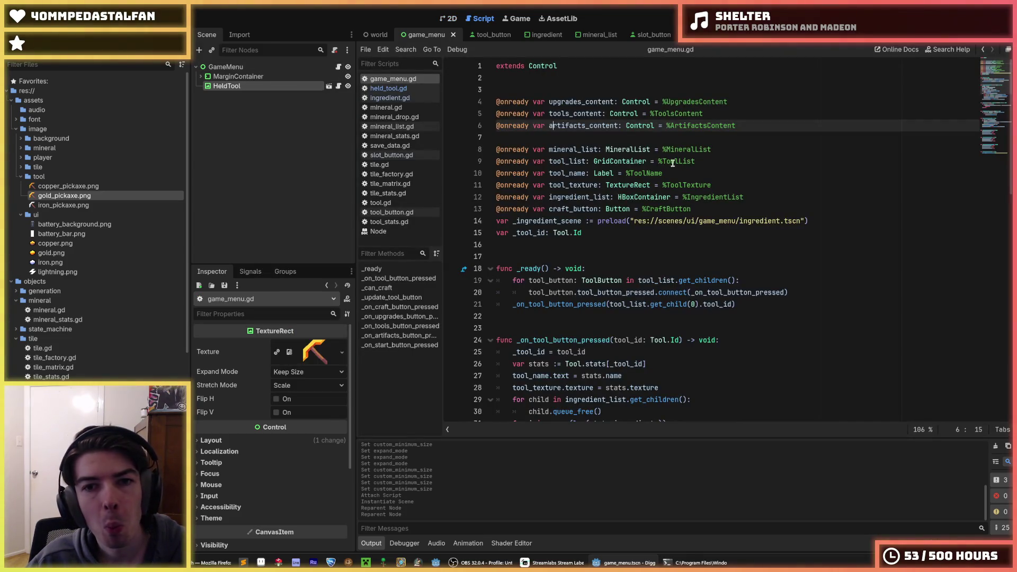
click(750, 211)
key(ctrl+shift+d)
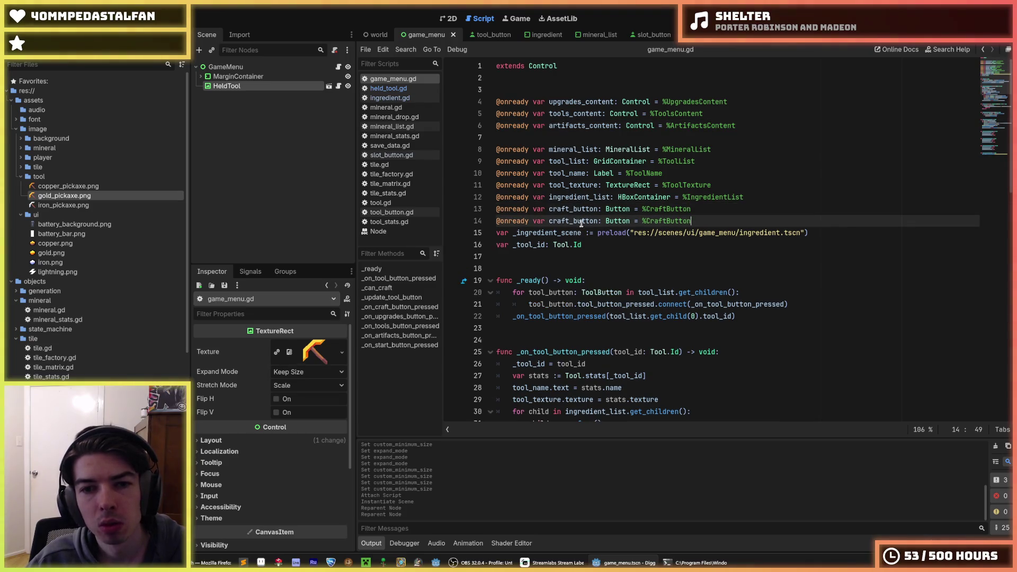
double_click(585, 221)
text(held_tool)
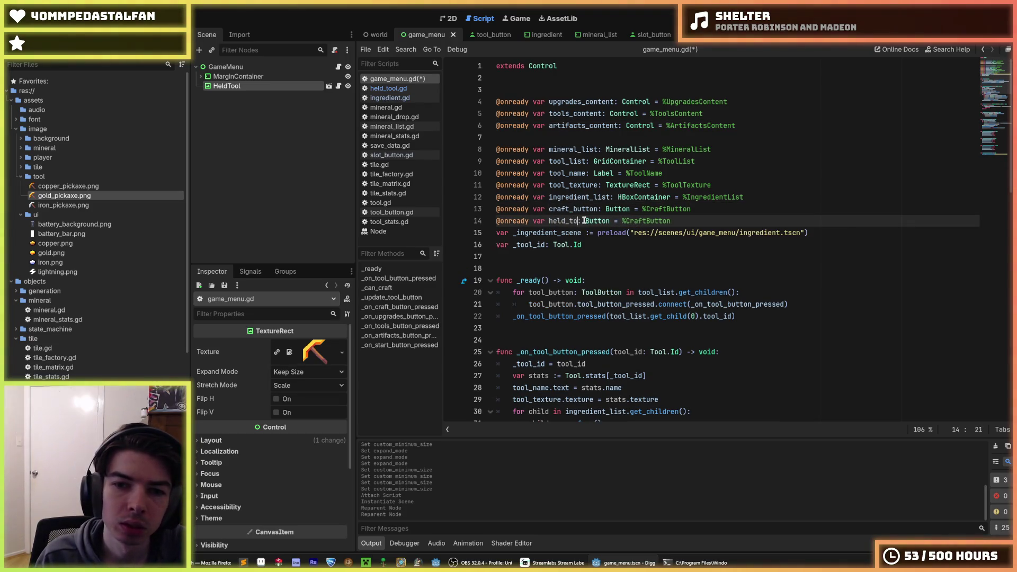
key(ctrl+Delete)
text(HeldTol)
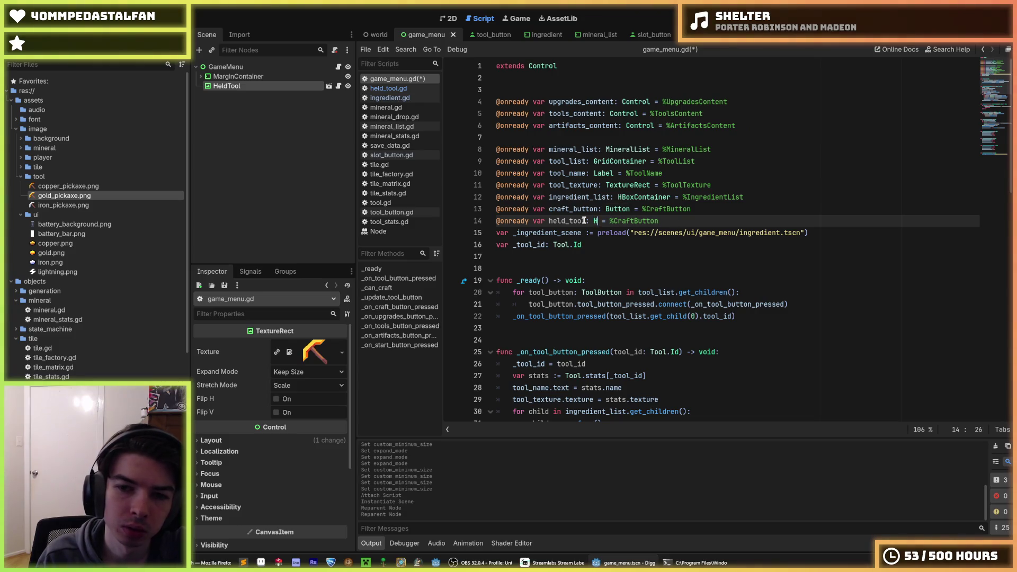
text(ldToo)
key(End)
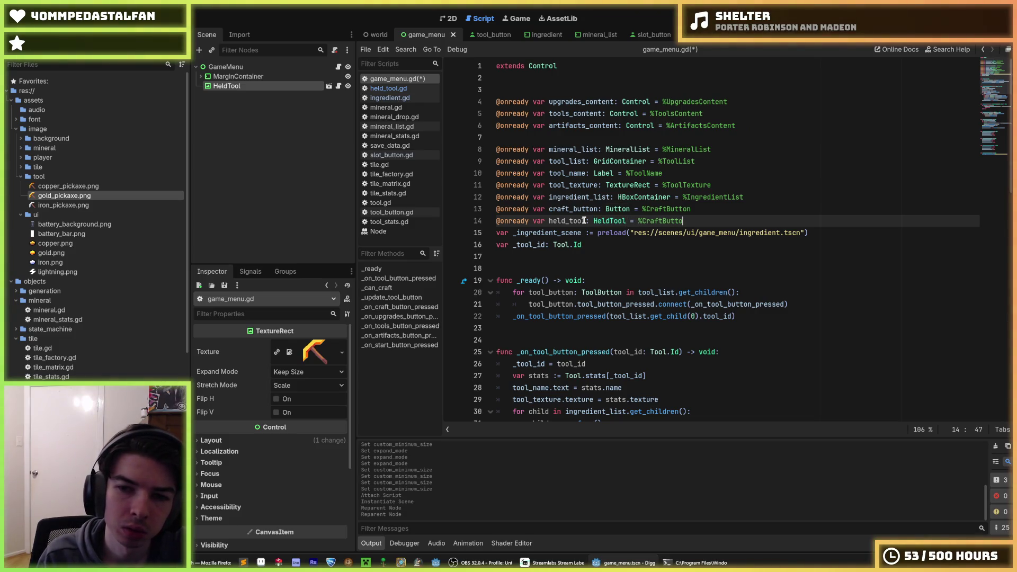
text(HeldTool)
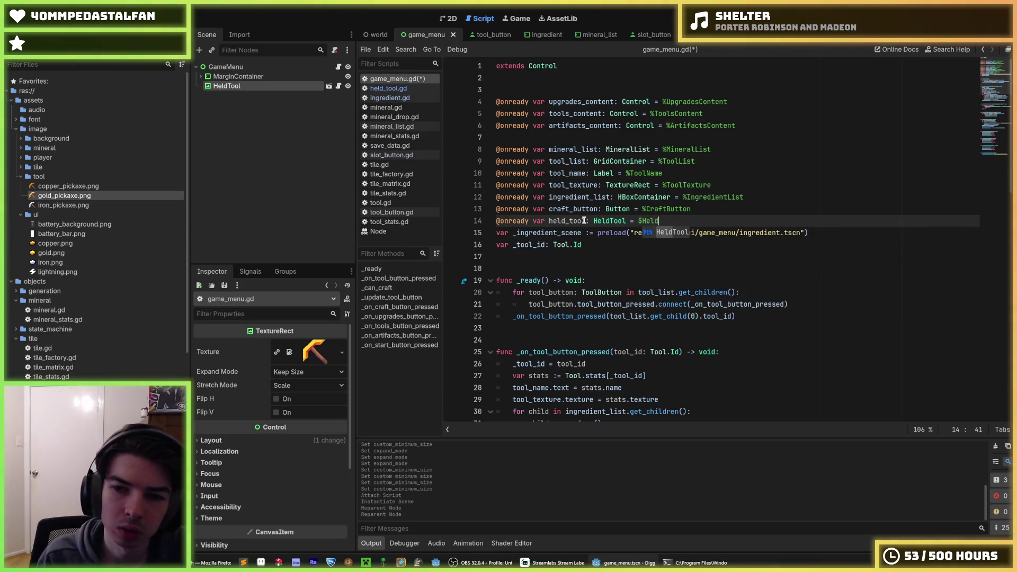
click(388, 88)
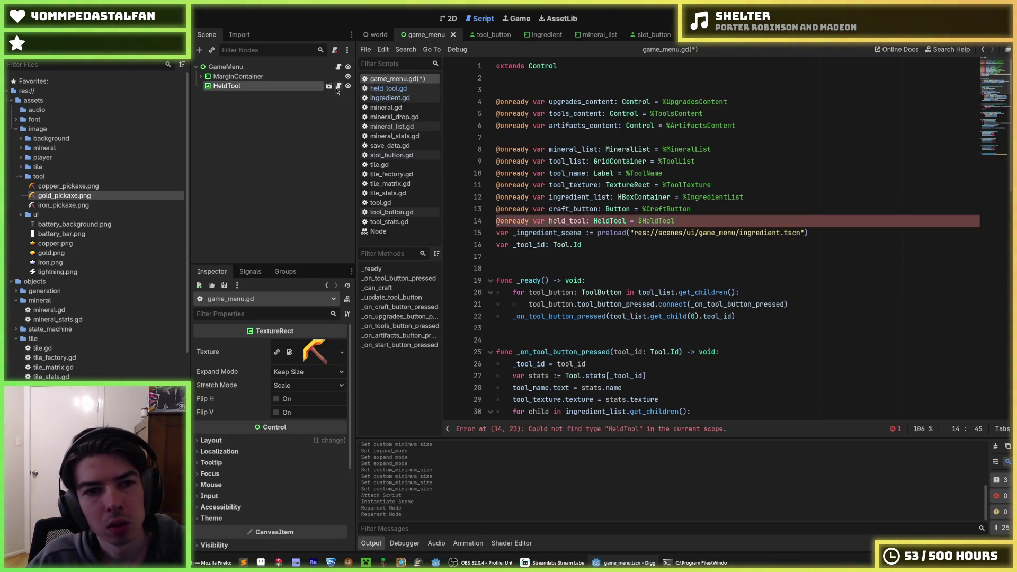
click(500, 65)
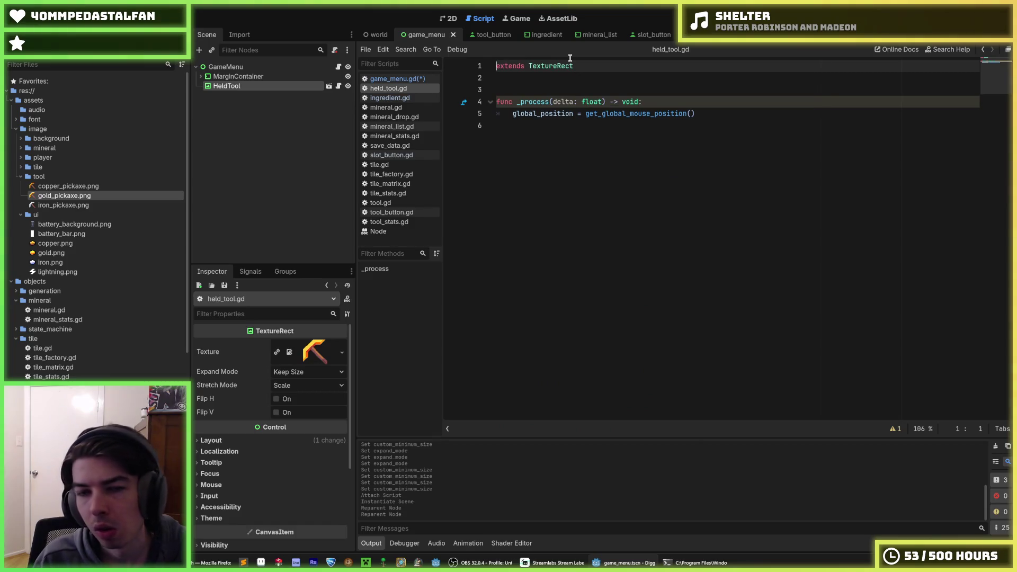
Add class_name HeldTool above extends TextureRect in held_tool.gd and save
key(Return)
key(Up)
text(class_name HeldTool)
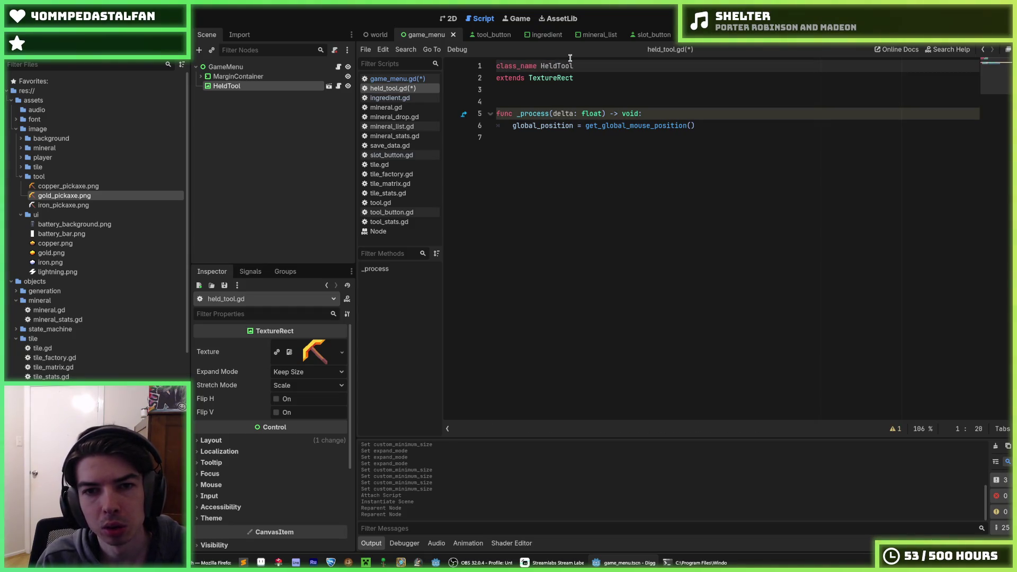
key(ctrl+s)
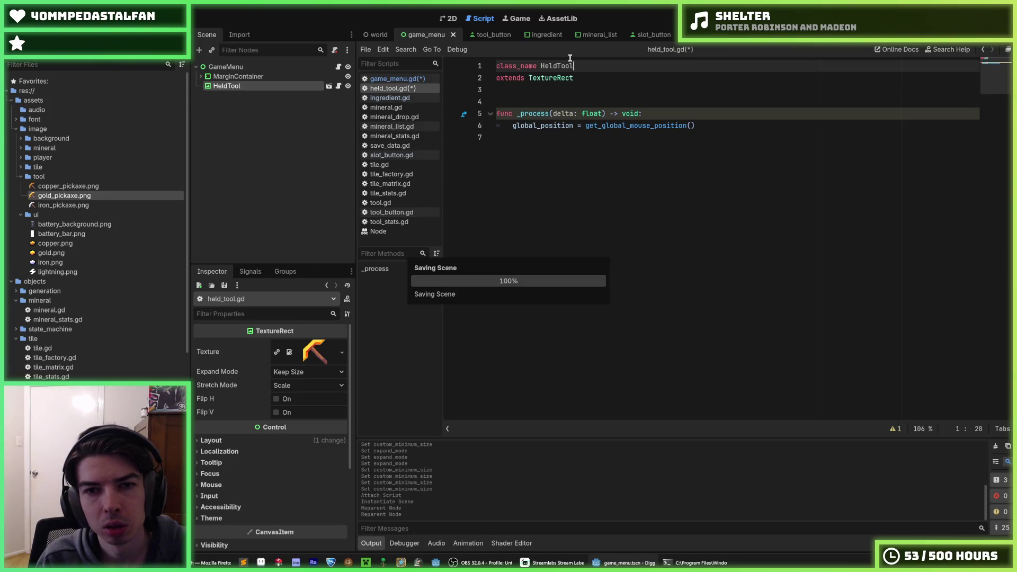
click(738, 113)
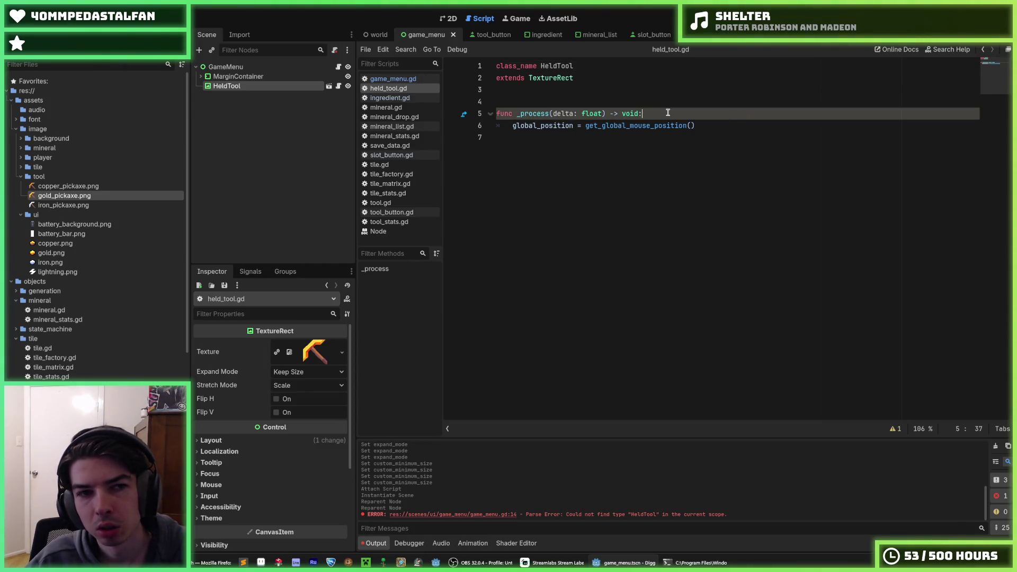
Hide the HeldTool node, save the scene, and run the project's main scene
click(349, 87)
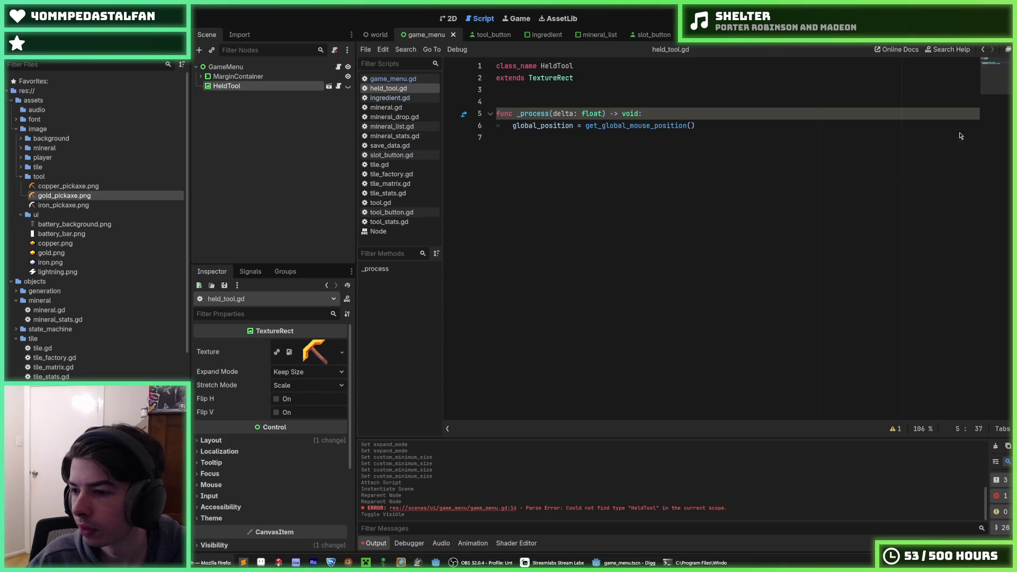
click(791, 193)
key(ctrl+s)
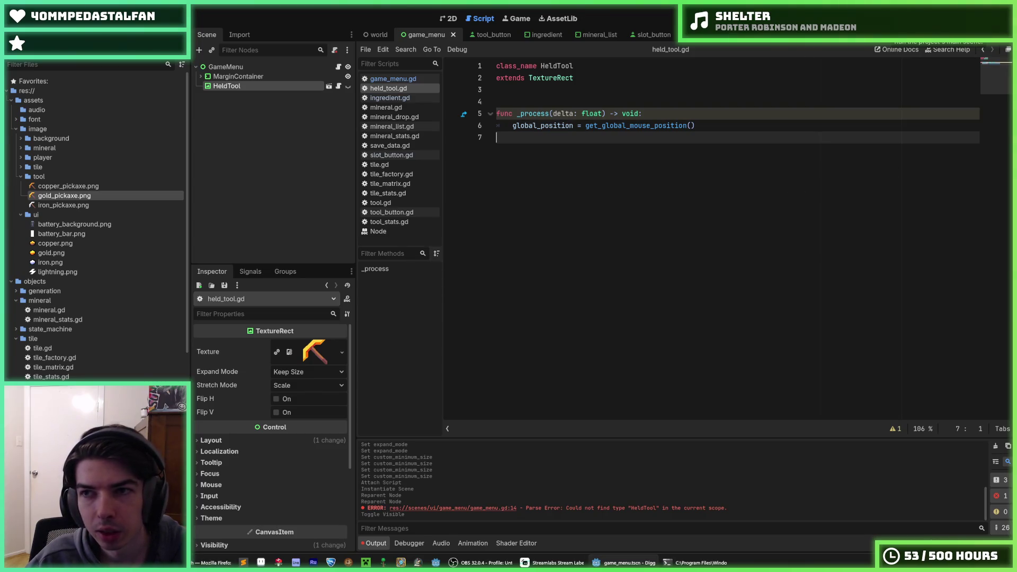
click(890, 19)
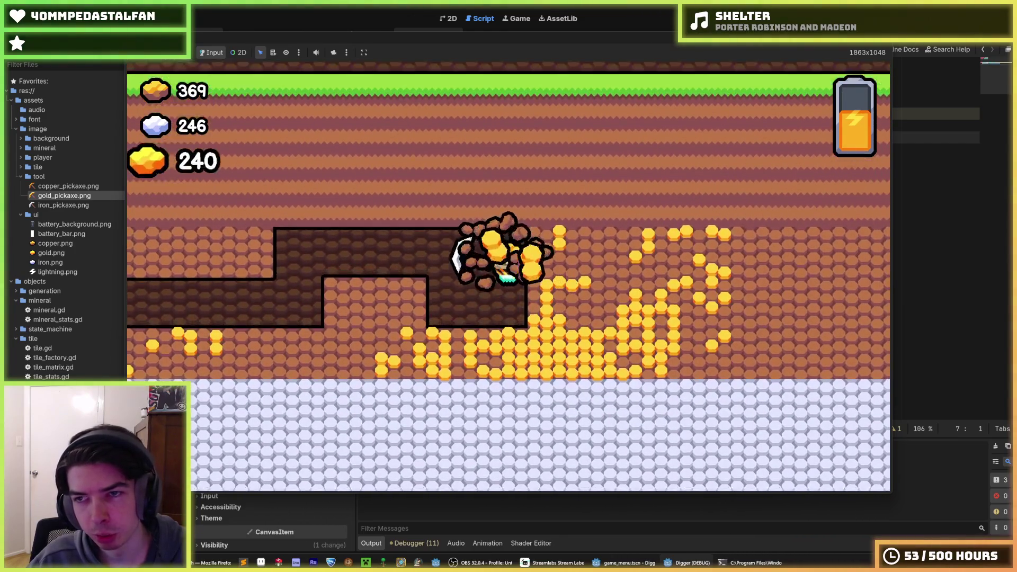
key(F8)
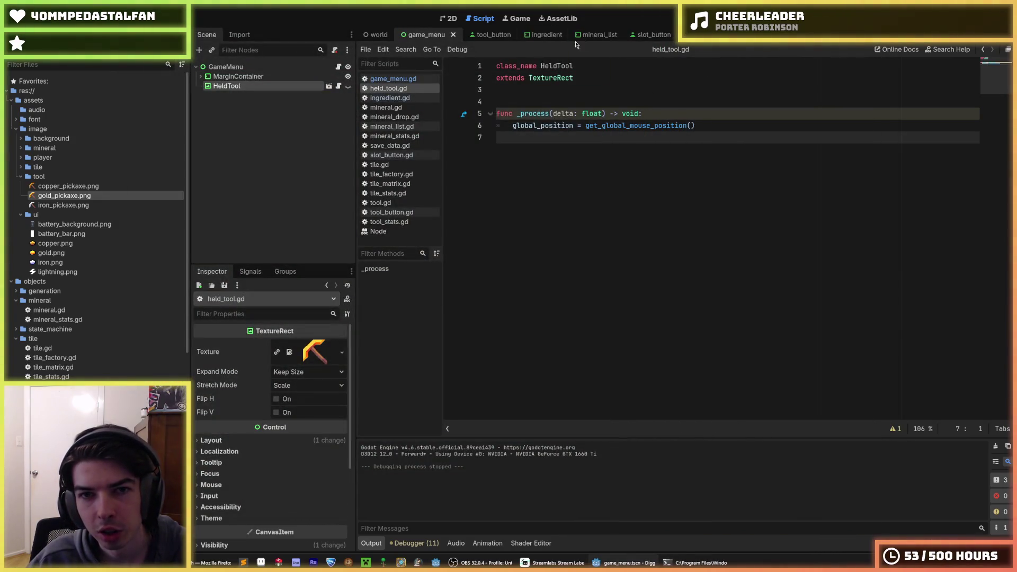
Run the game from the game_menu scene and view the top-row pickaxe details
click(649, 34)
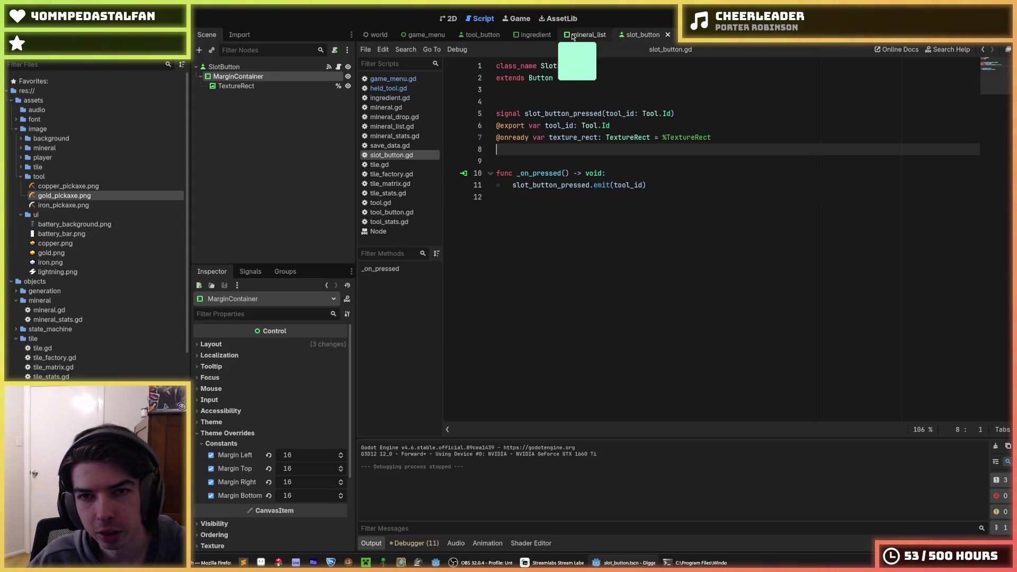
click(422, 37)
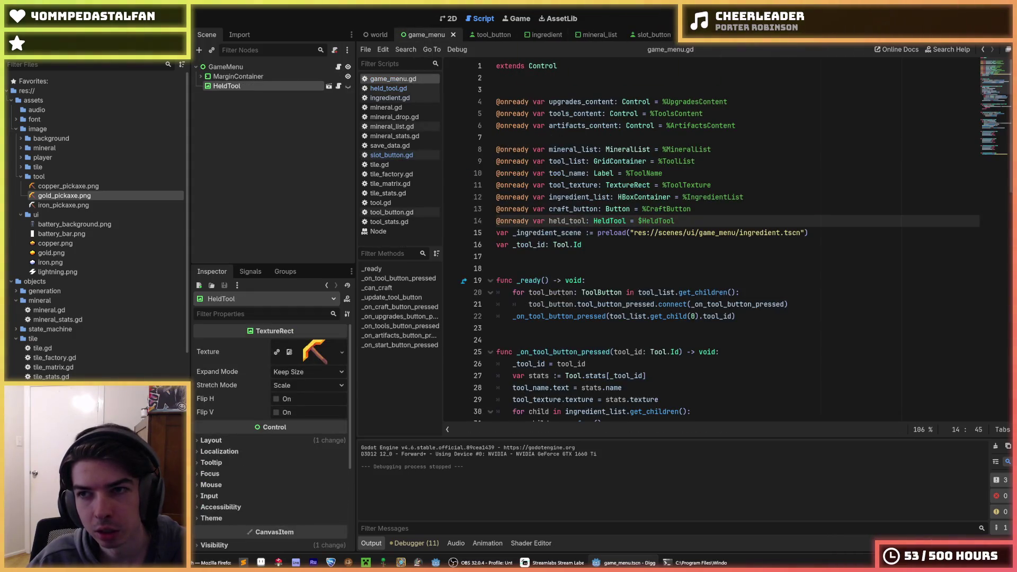
key(F5)
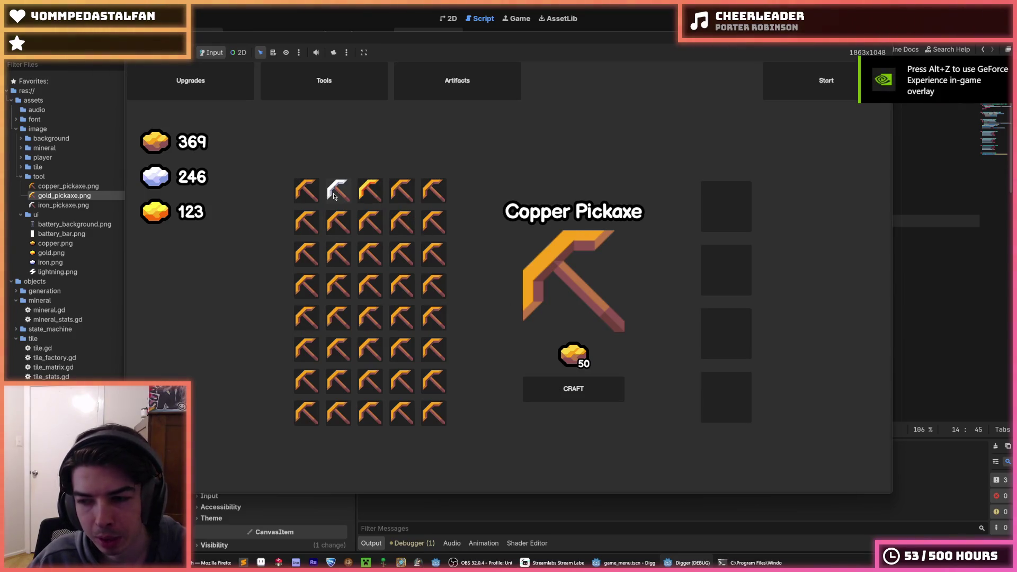
click(334, 195)
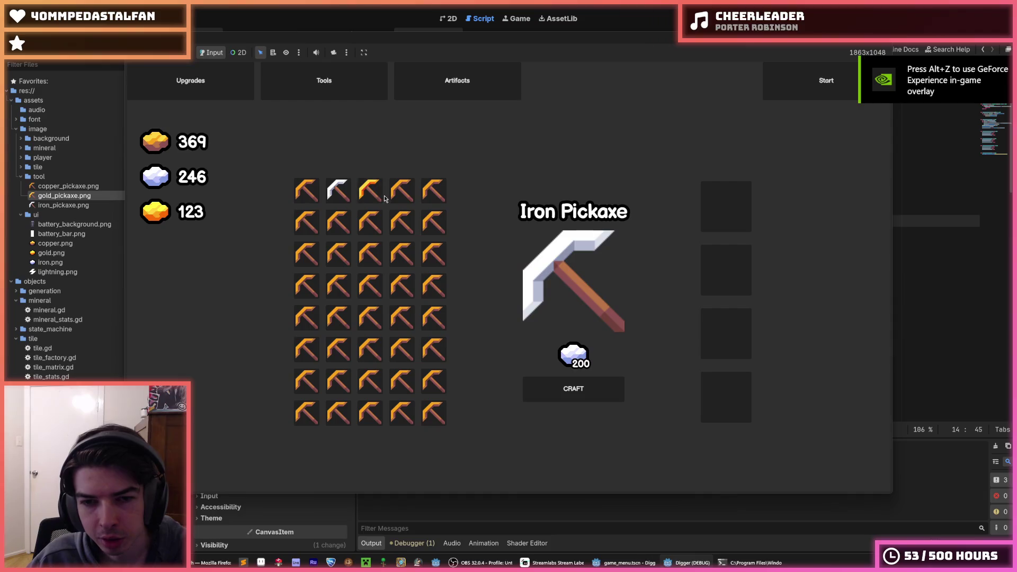
click(365, 198)
click(307, 192)
click(338, 192)
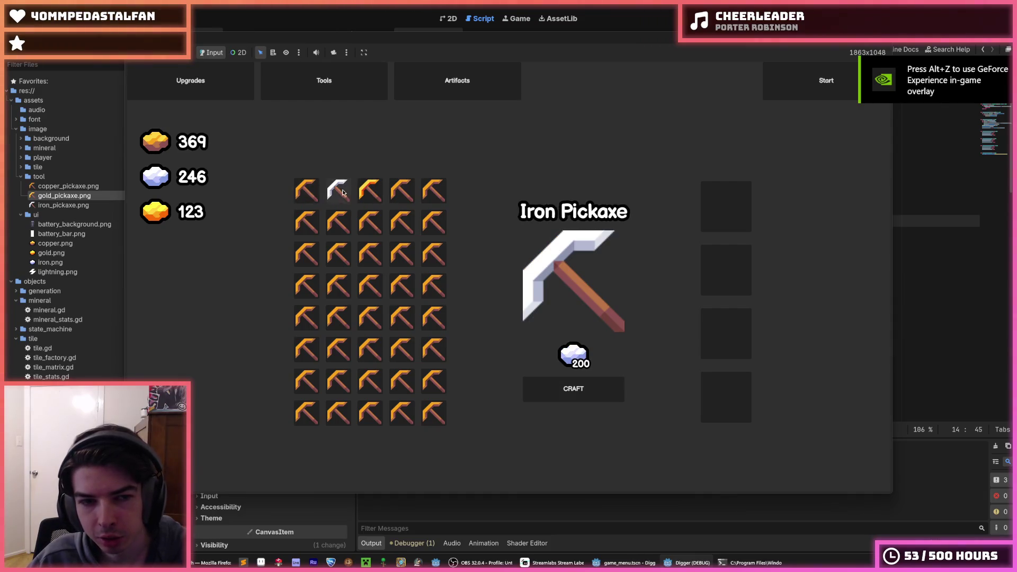
Craft an Iron Pickaxe and two Copper Pickaxes, then stop the game
click(306, 191)
click(337, 191)
click(573, 389)
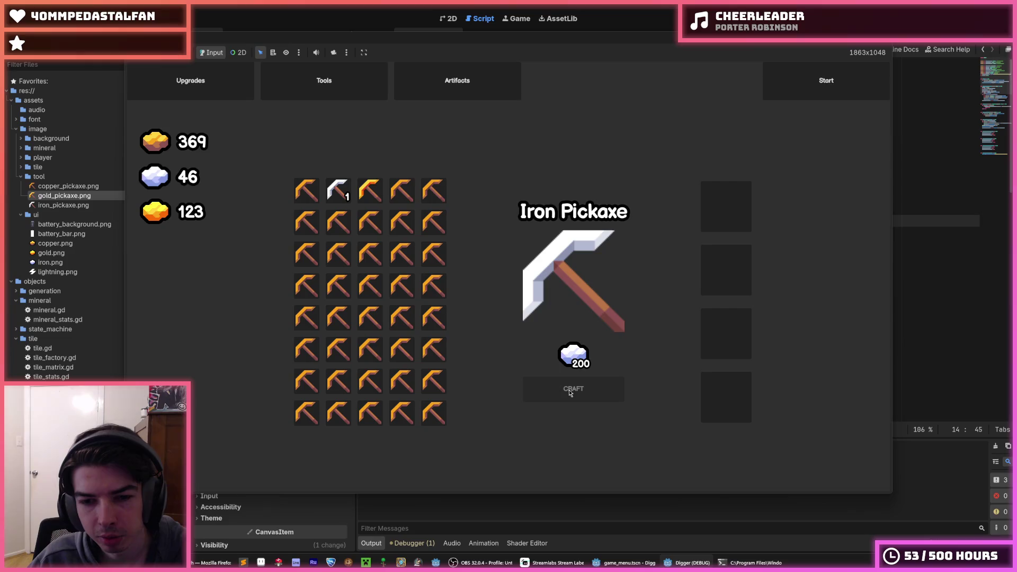
click(306, 190)
click(554, 393)
click(540, 392)
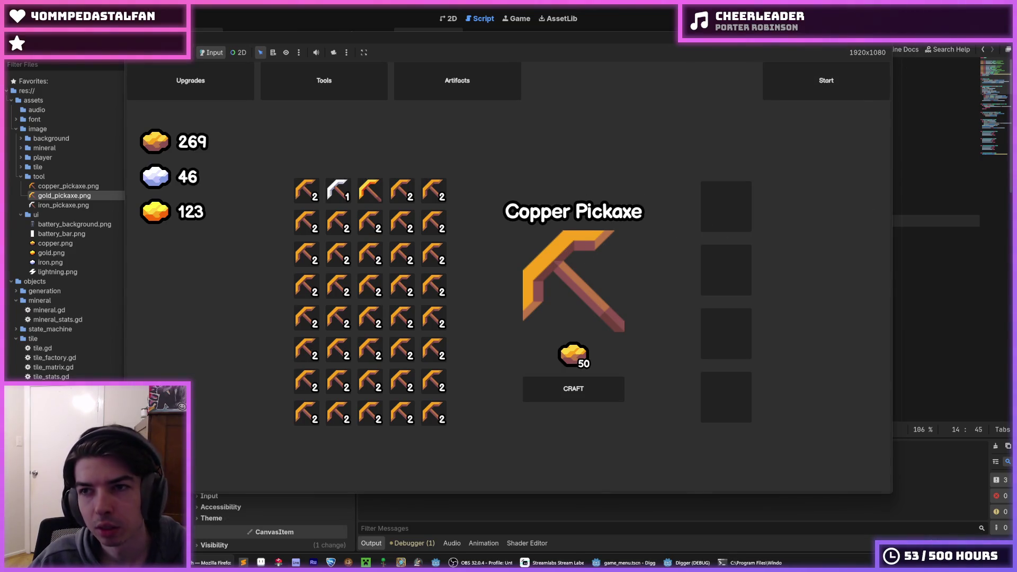
key(F8)
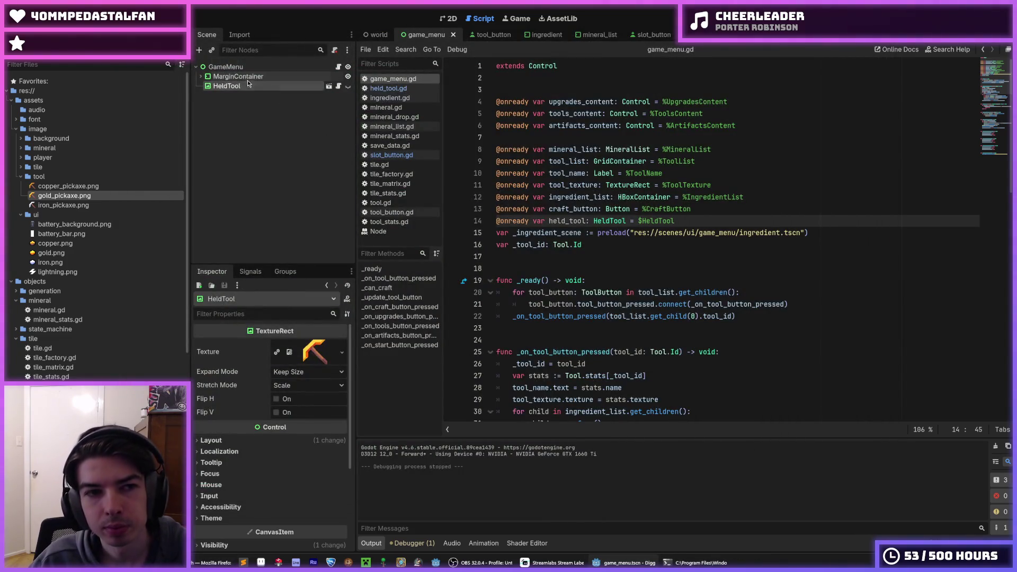
Make HeldTool visible again and test-run the game to see the pickaxe follow the mouse
click(251, 89)
click(247, 76)
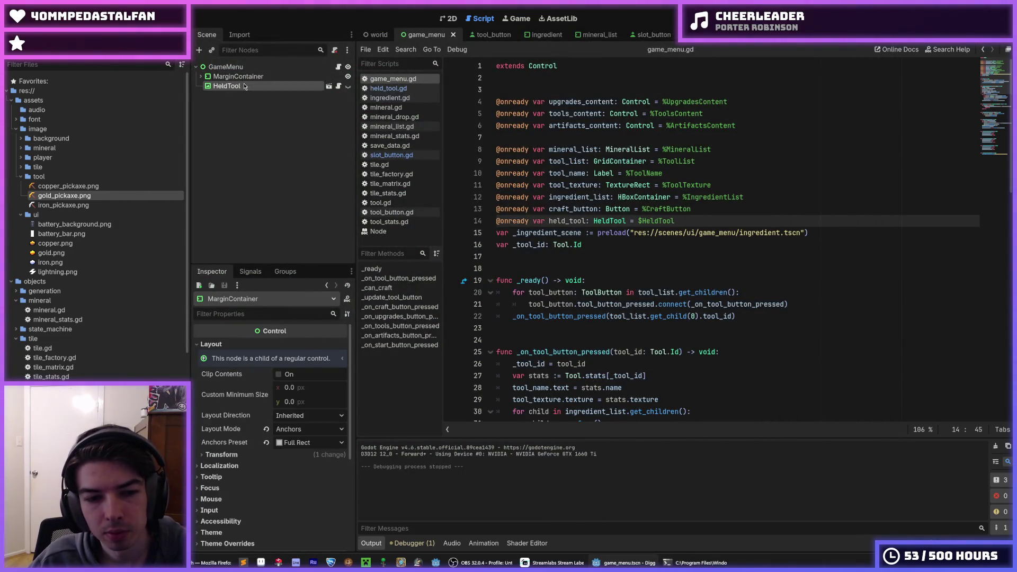
click(245, 86)
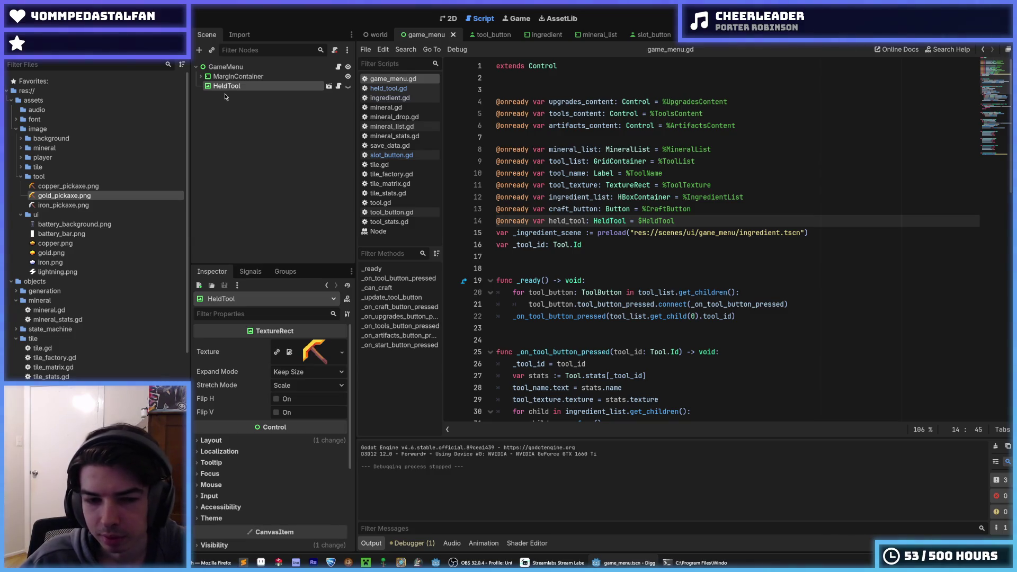
click(348, 86)
key(F5)
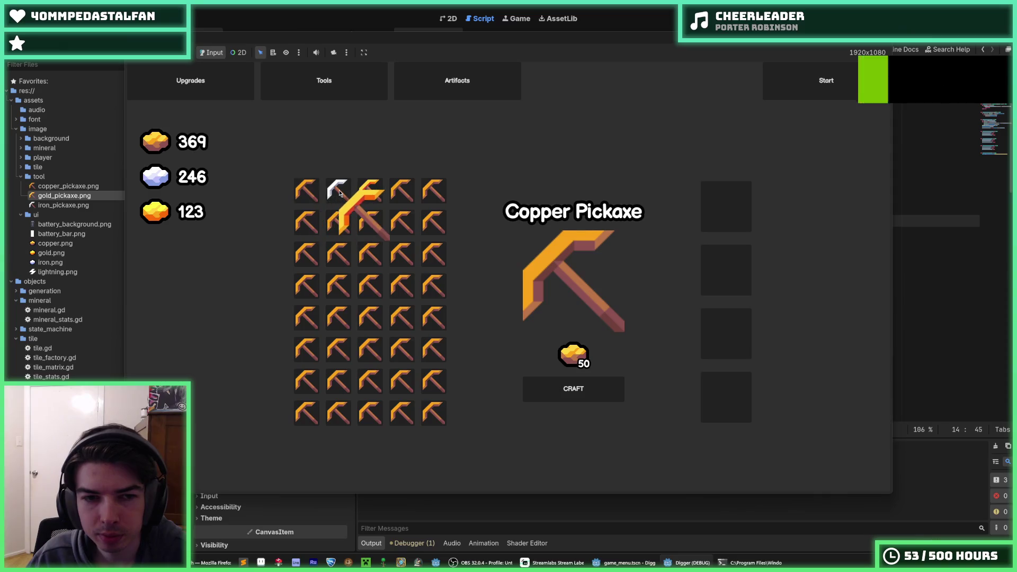
key(F8)
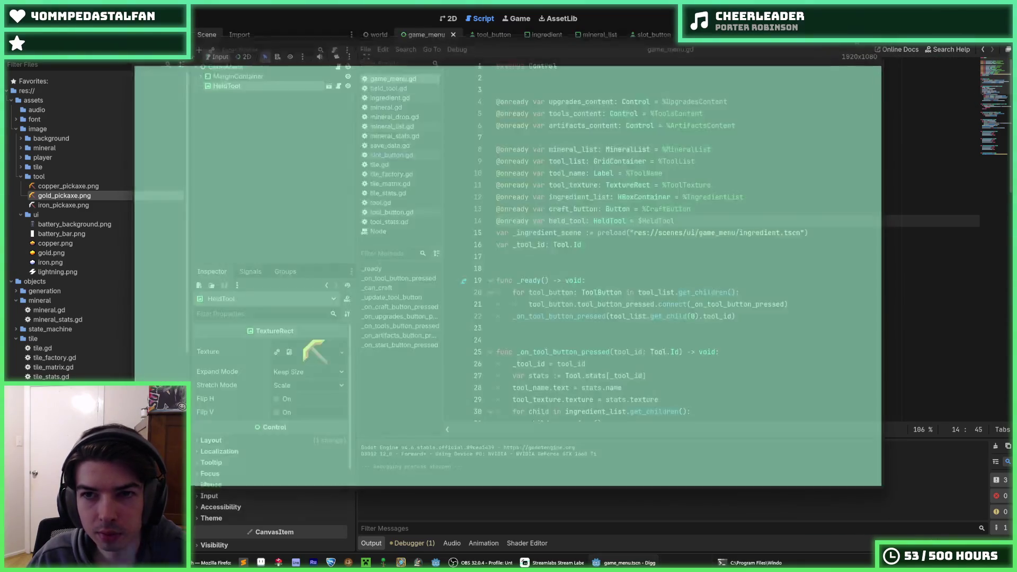
Check the tool_id export line in slot_button's script, then go back into held_tool.gd
click(689, 35)
click(646, 36)
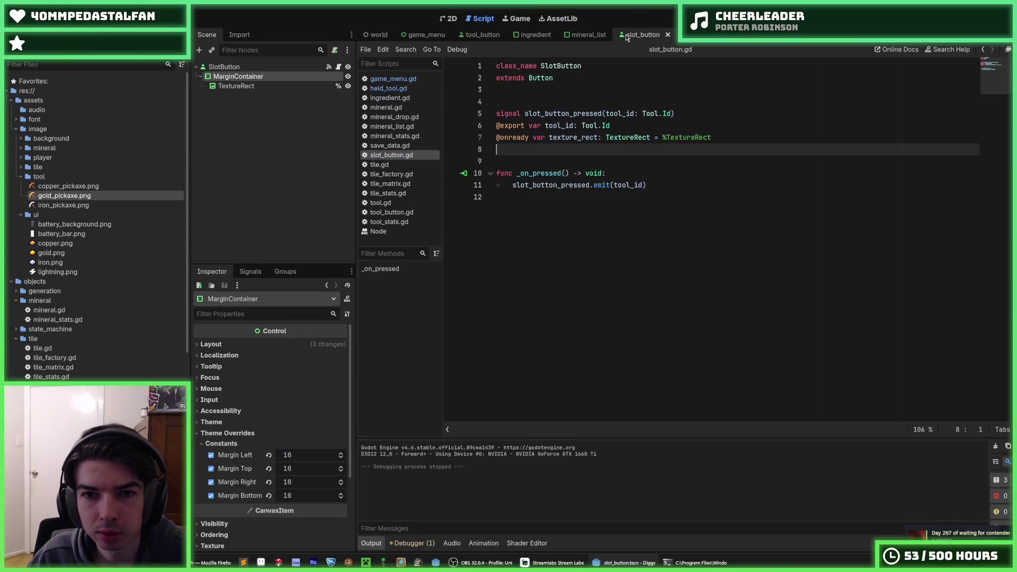
drag(610, 125, 488, 125)
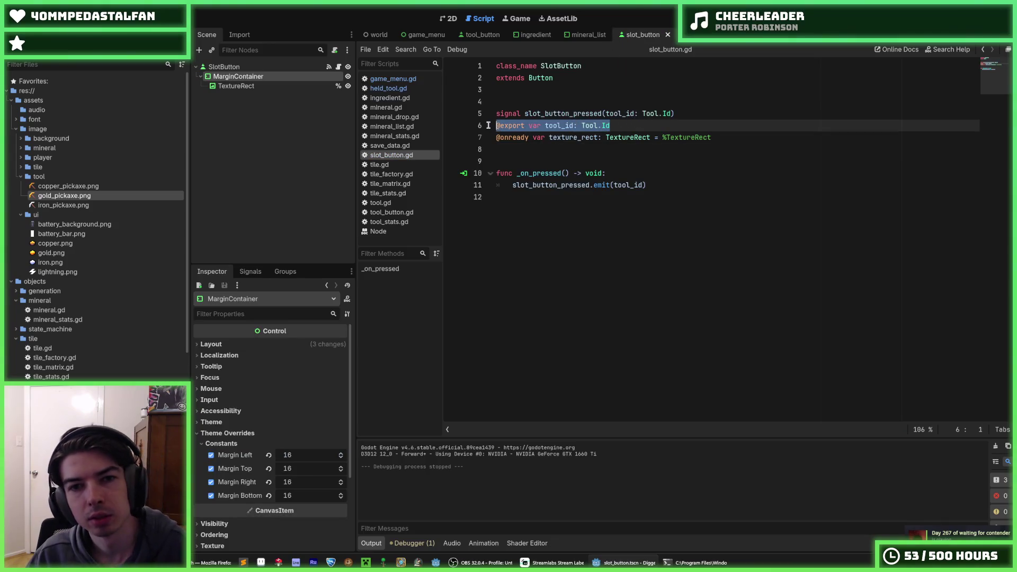
click(688, 34)
click(573, 100)
click(569, 91)
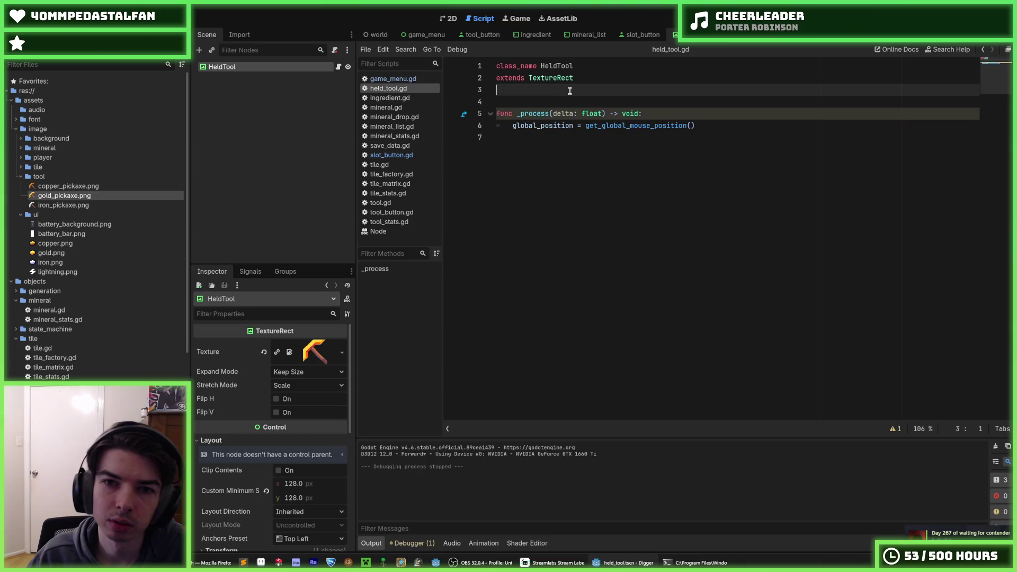
click(696, 152)
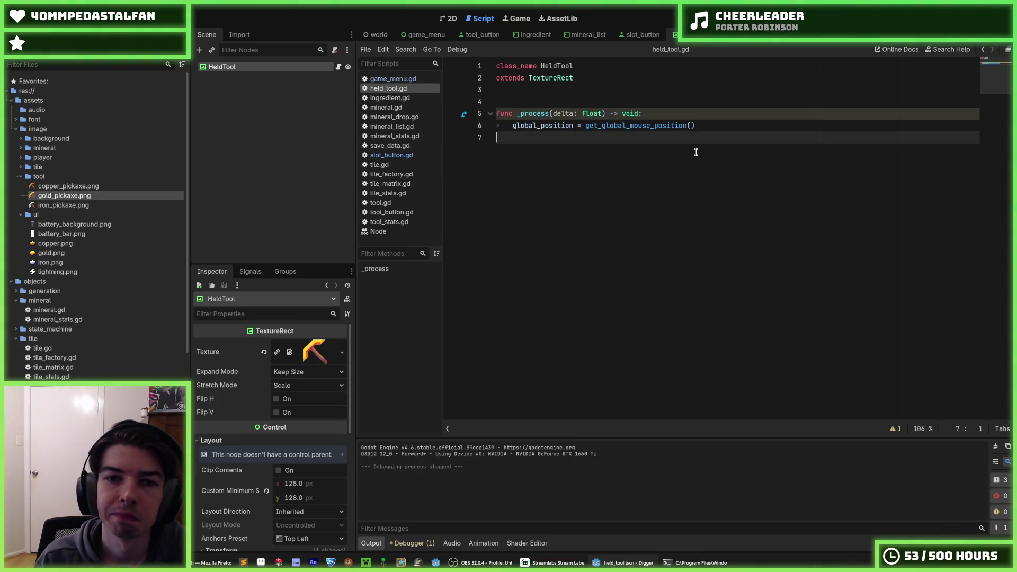
key(Up)
key(Up)
key(Up)
Declare an empty func set_tool() -> void above _process and save held_tool.gd
key(Return)
key(Return)
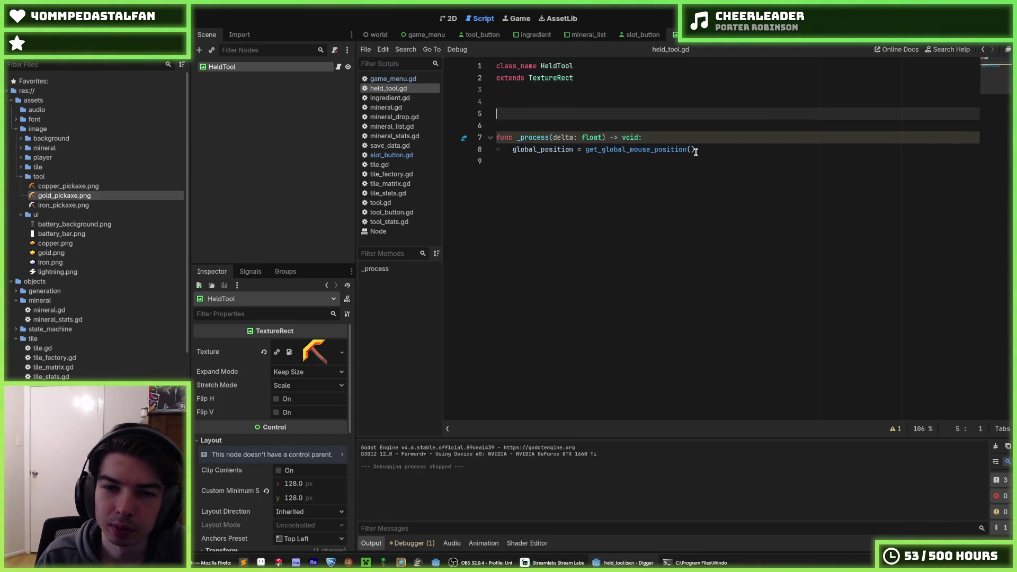
text(func _)
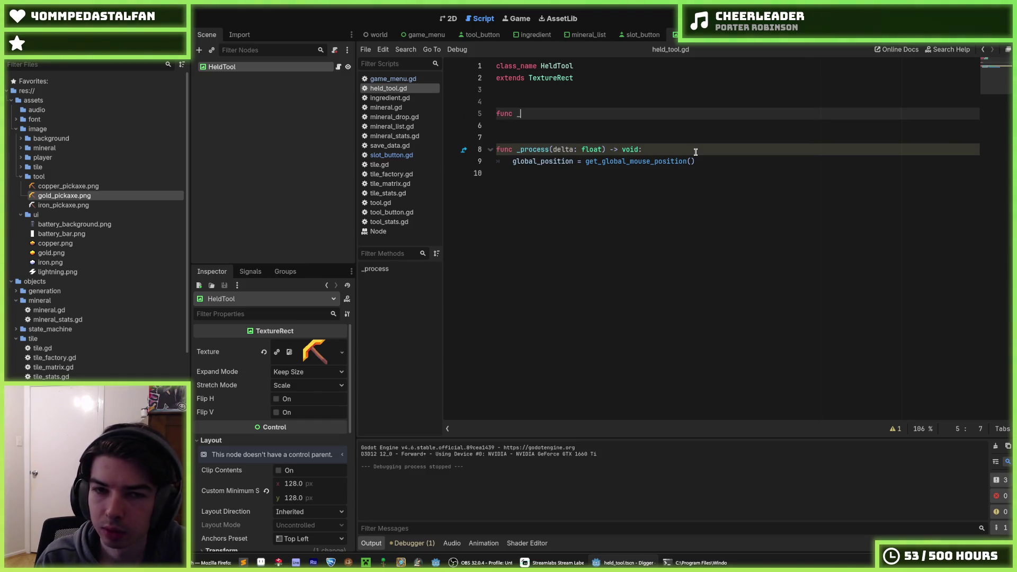
key(BackSpace)
text(update)
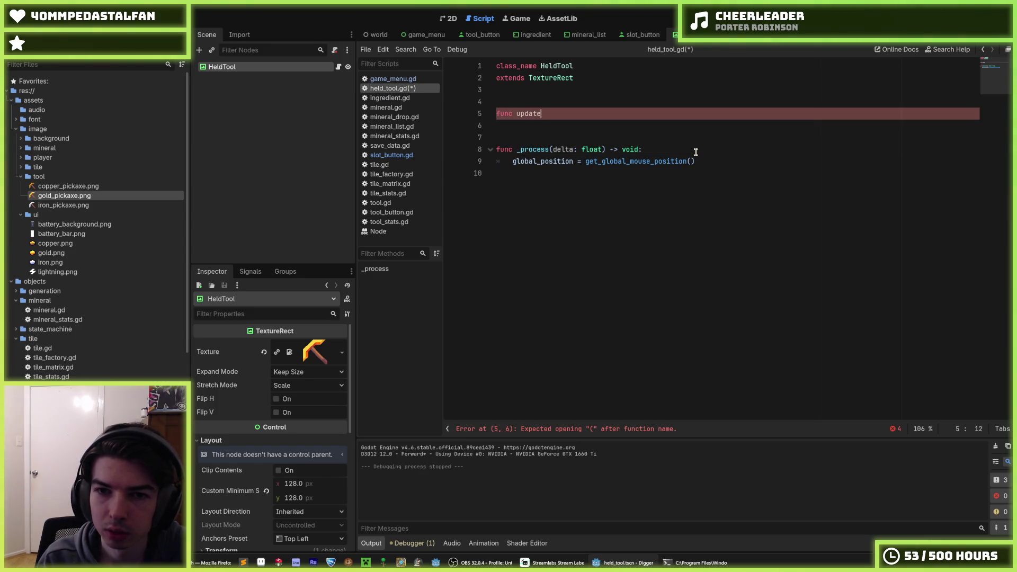
key(BackSpace)
key(BackSpace)
key(BackSpace)
key(BackSpace)
key(BackSpace)
key(BackSpace)
text(set)
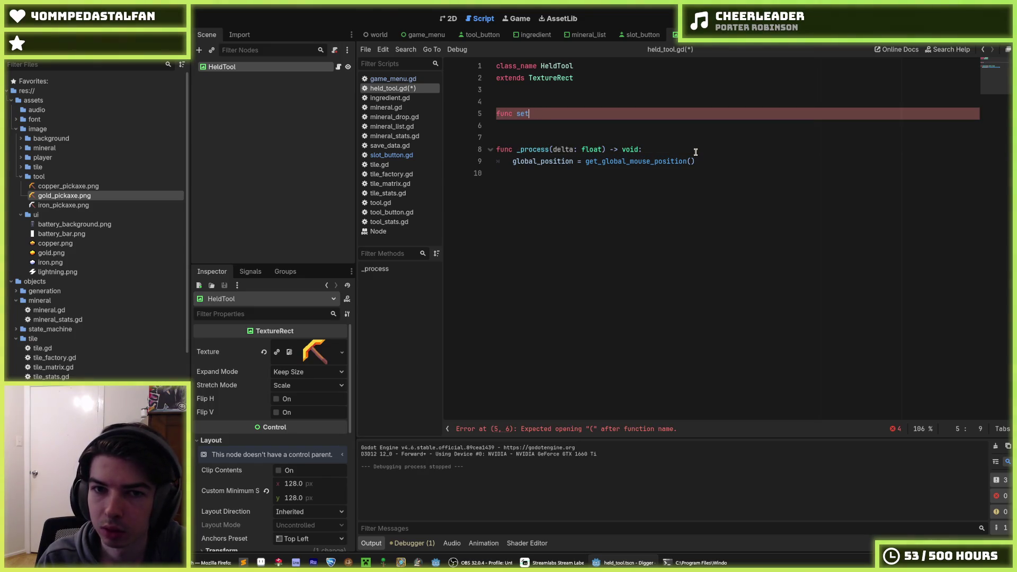
text(_tool)
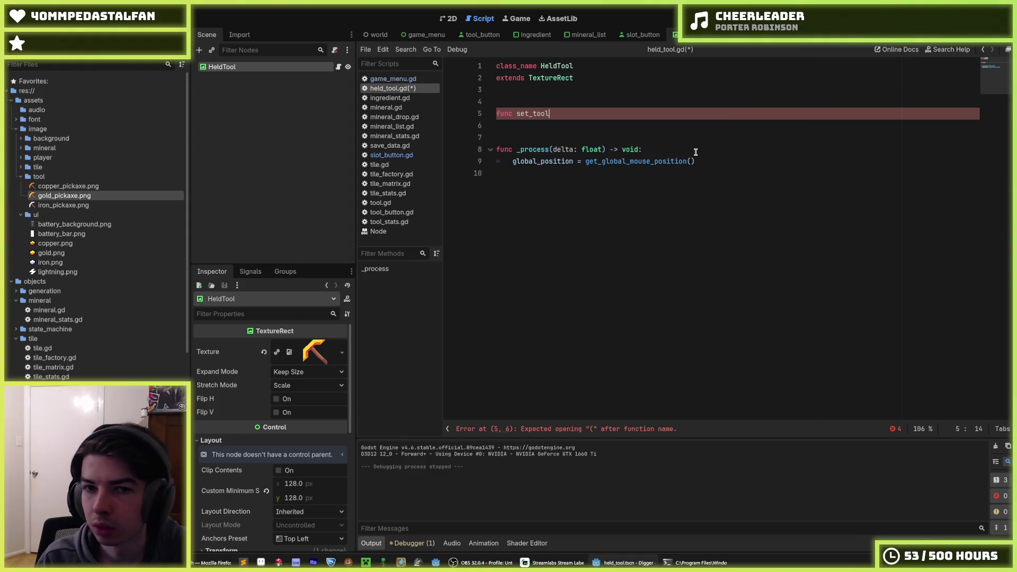
text(_id() ->)
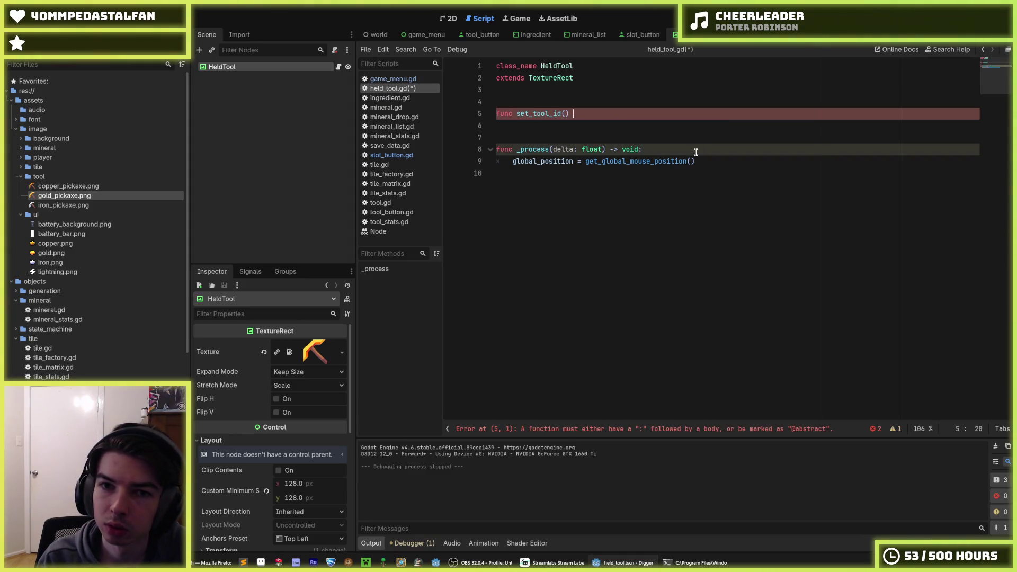
text( void)
key(Left)
key(Left)
key(Left)
key(BackSpace)
key(BackSpace)
key(BackSpace)
key(ctrl+s)
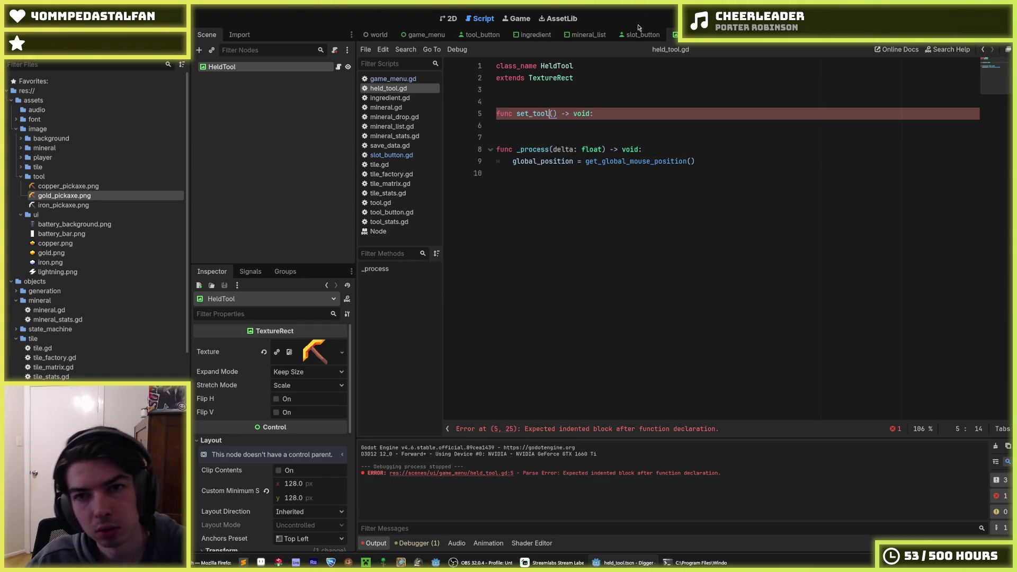
click(639, 33)
click(578, 38)
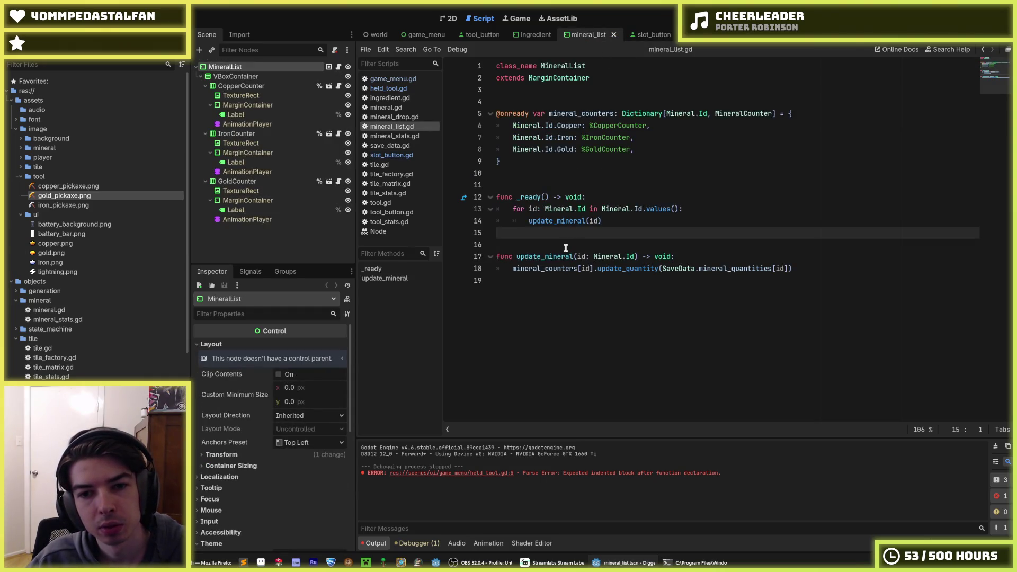
Give set_tool a tool_id: Tool.Id parameter and start its function body
click(676, 34)
drag(529, 114, 516, 114)
text(update)
key(Right)
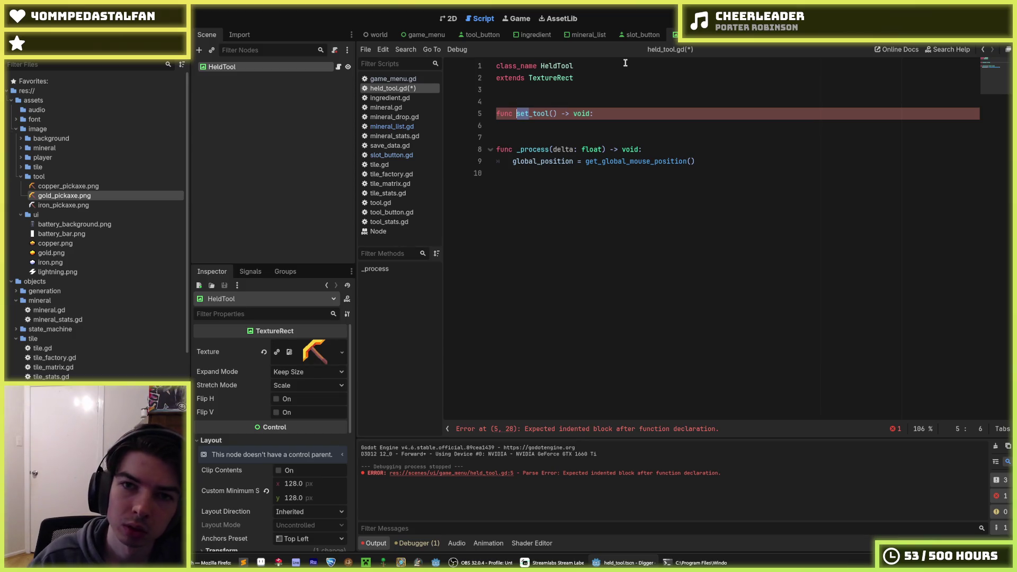
key(ctrl+s)
click(588, 35)
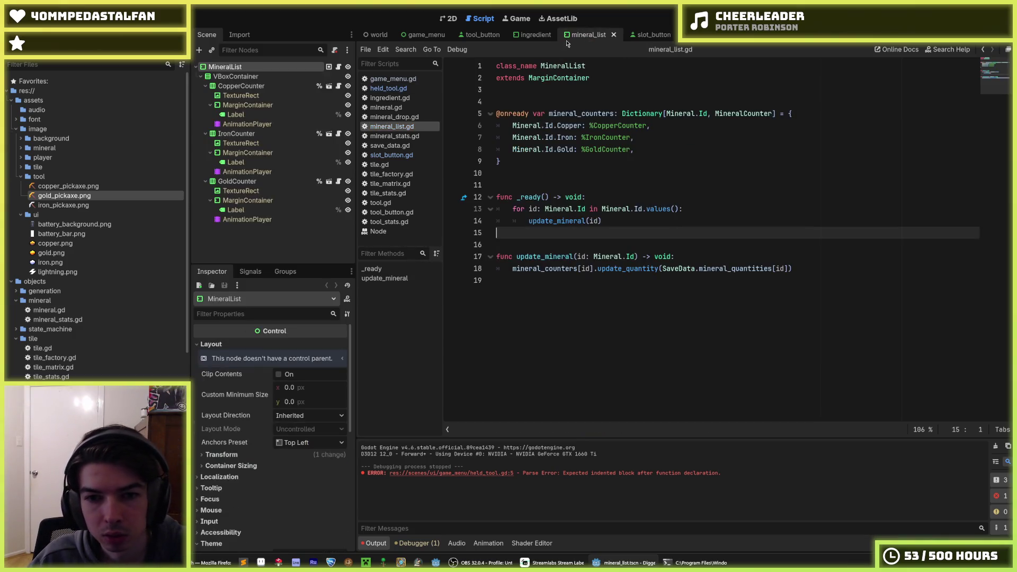
click(685, 42)
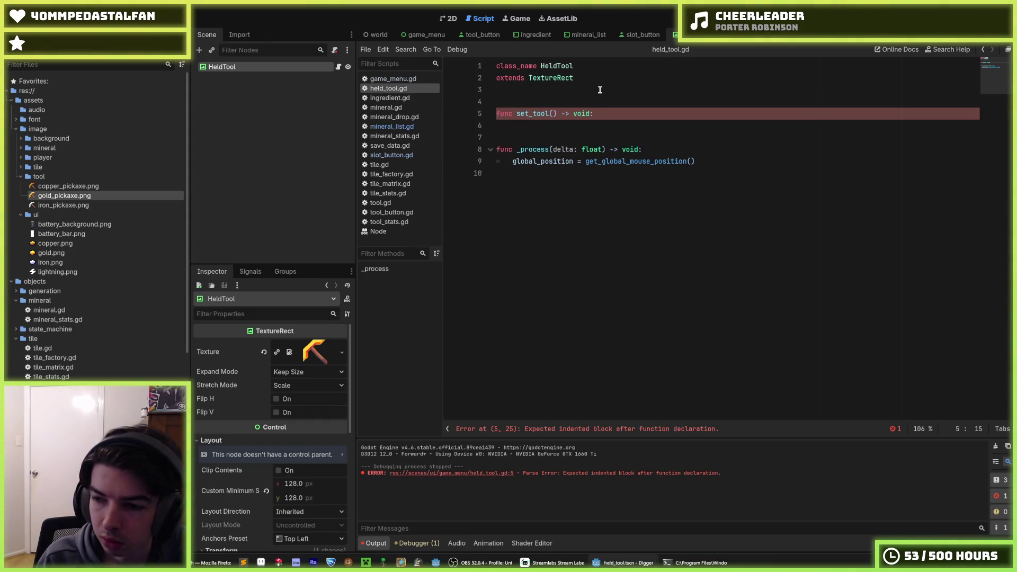
text(tool_id:)
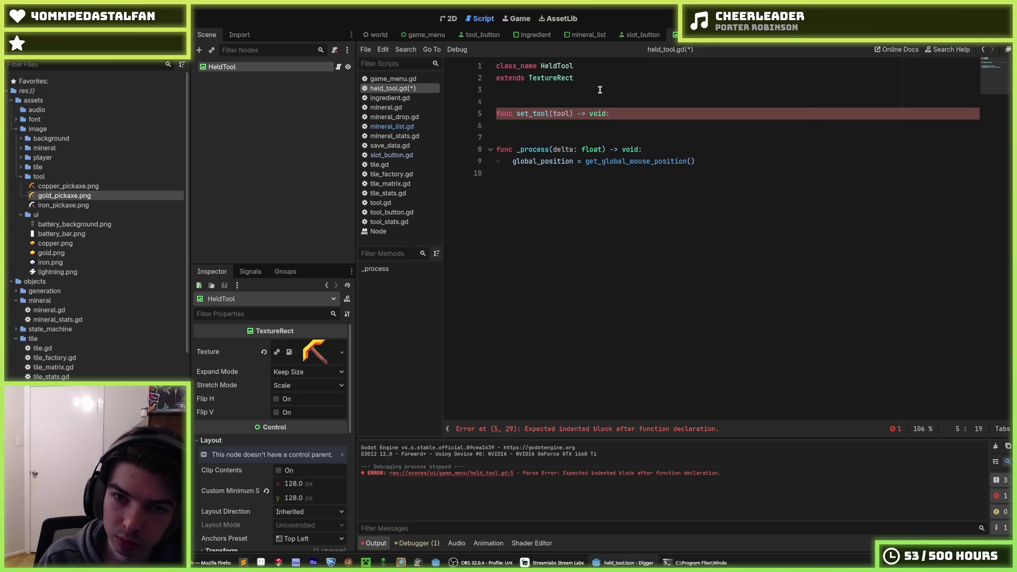
text( Tool.Id)
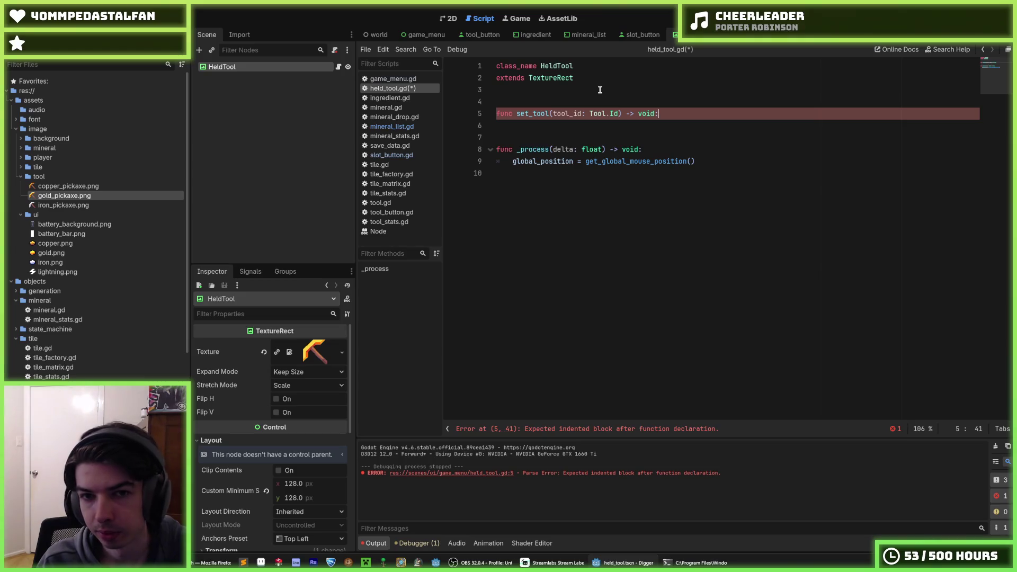
key(Return)
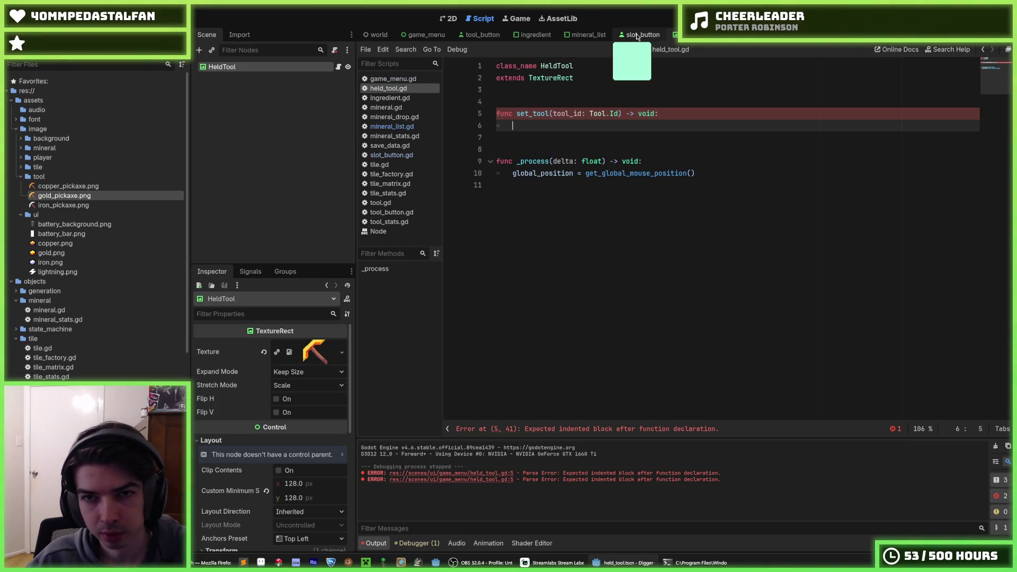
Copy the Tool.stats texture assignment from tool_button into set_tool, minus the texture_rect. prefix
click(643, 34)
click(589, 34)
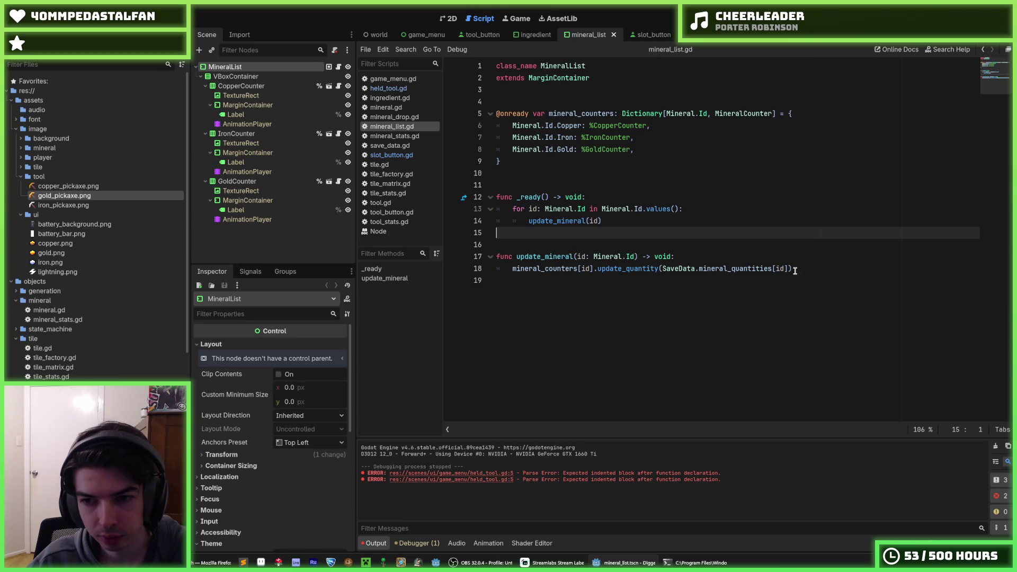
click(650, 35)
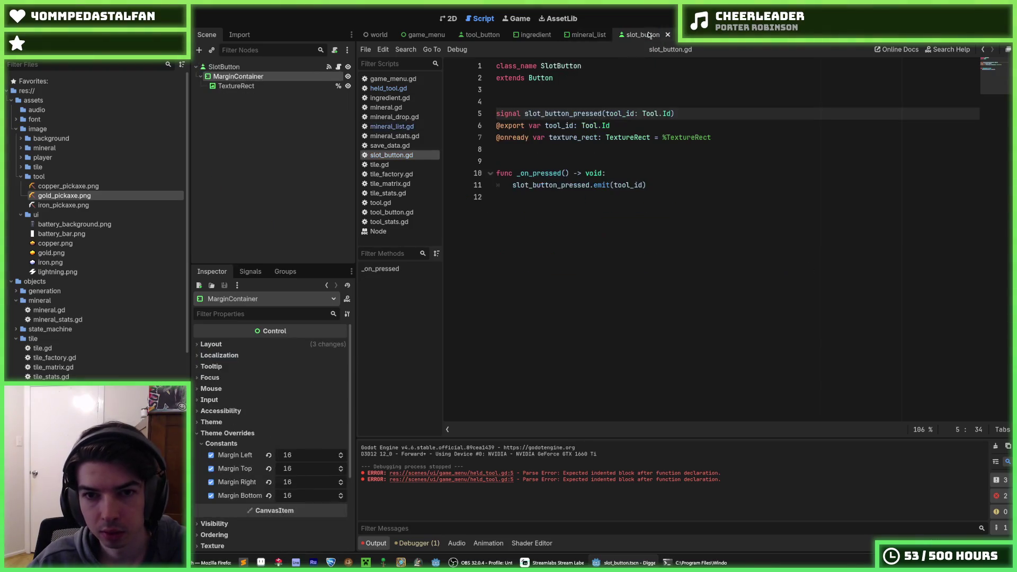
click(522, 35)
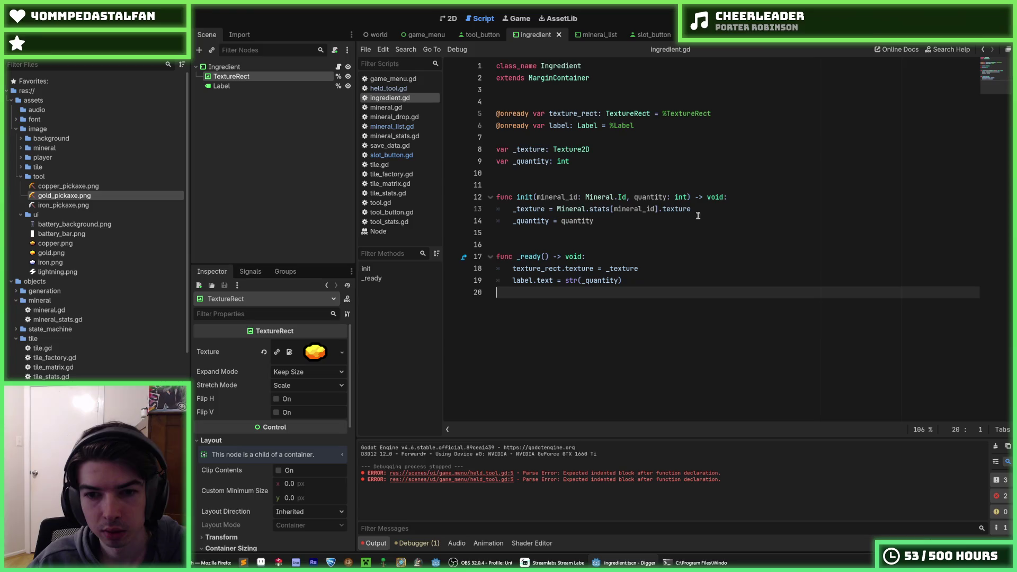
drag(691, 210, 513, 209)
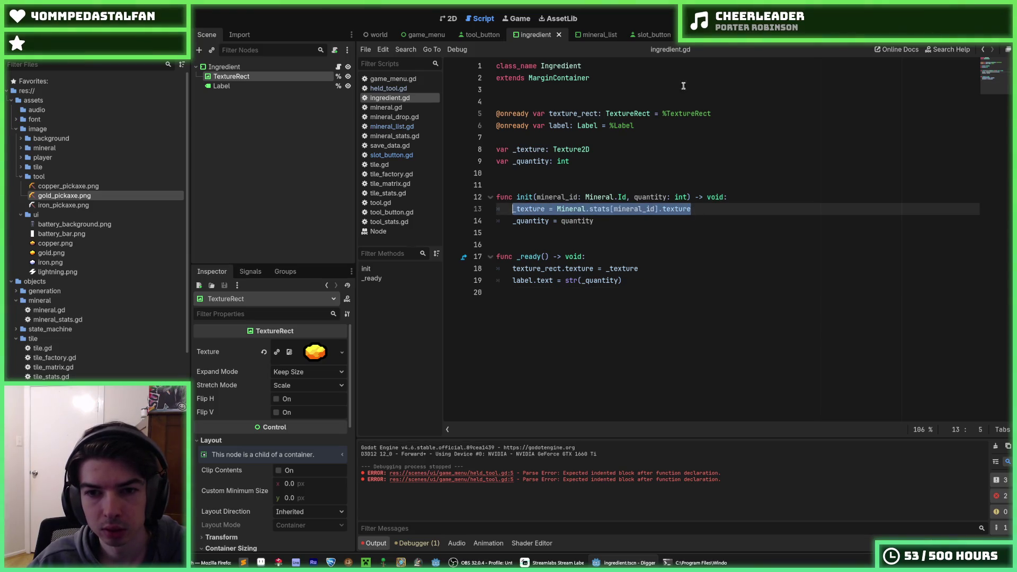
click(480, 34)
mouse_move(717, 197)
mouse_down()
mouse_move(504, 197)
mouse_move(563, 188)
mouse_up()
key(ctrl+c)
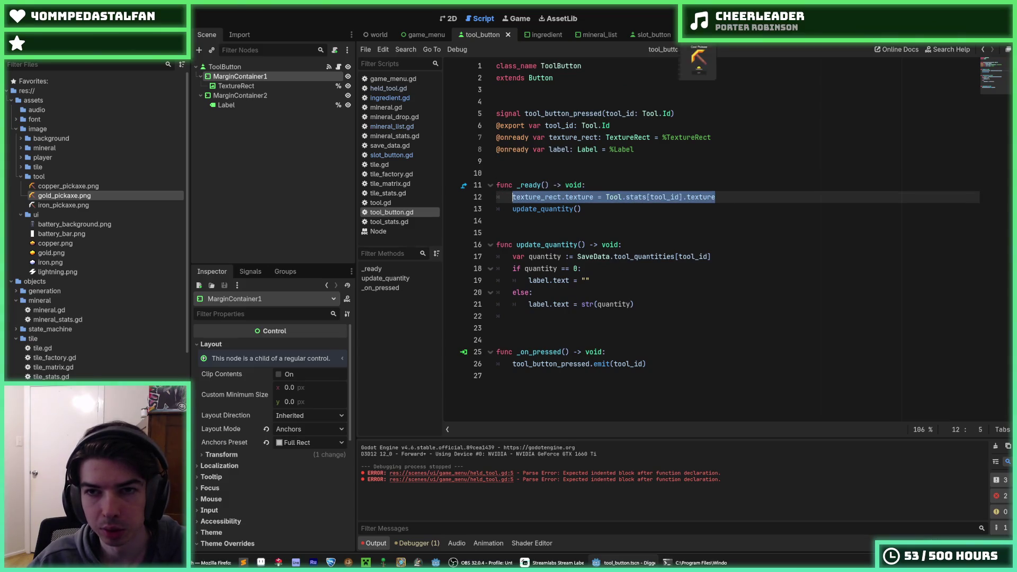
click(676, 35)
key(ctrl+v)
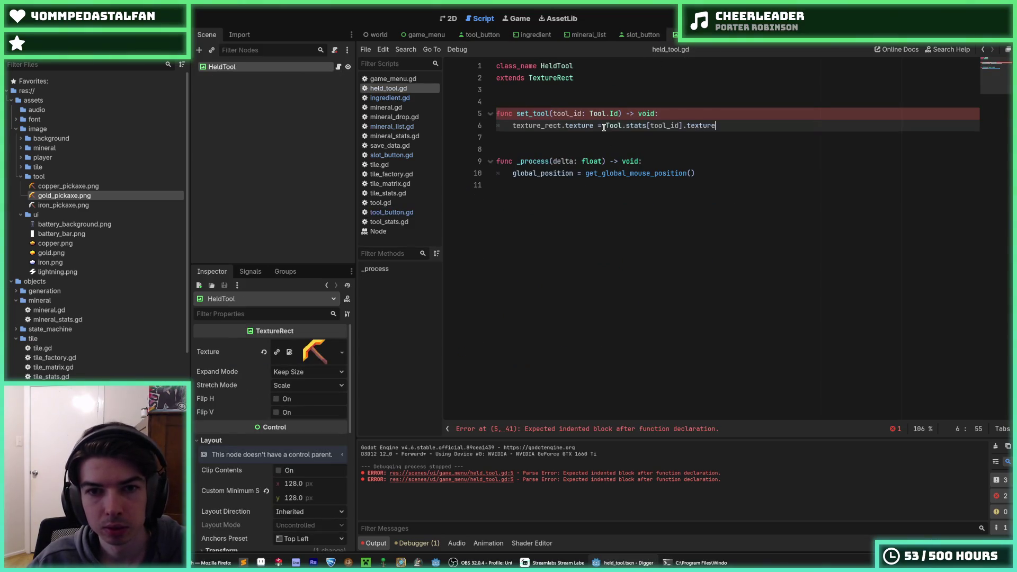
drag(566, 125, 512, 125)
key(BackSpace)
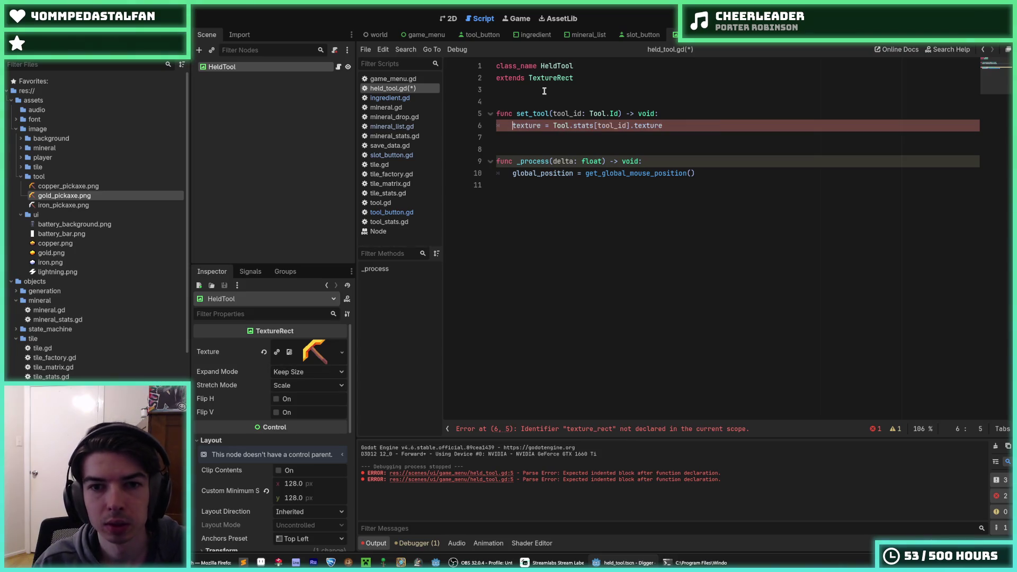
key(ctrl+s)
Add an if tool_id == Tool.Id.NONE branch that sets texture = null
click(678, 119)
click(674, 115)
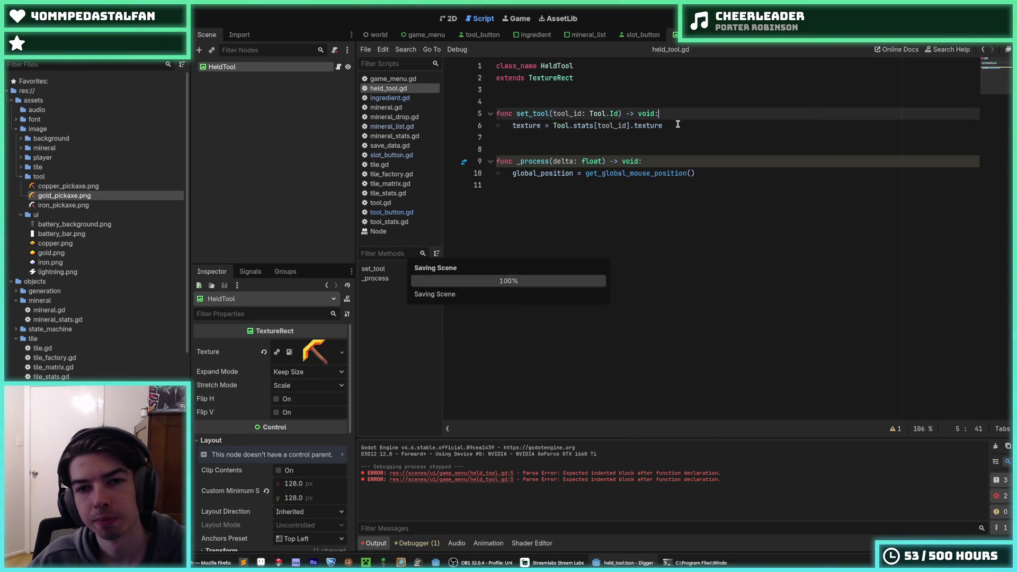
key(Return)
text(if )
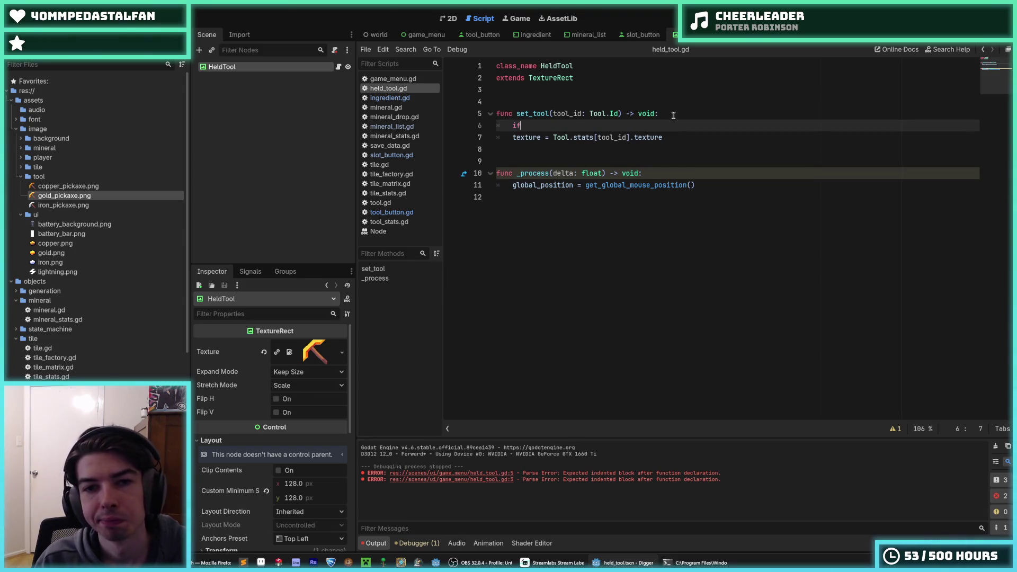
text(tool_id =)
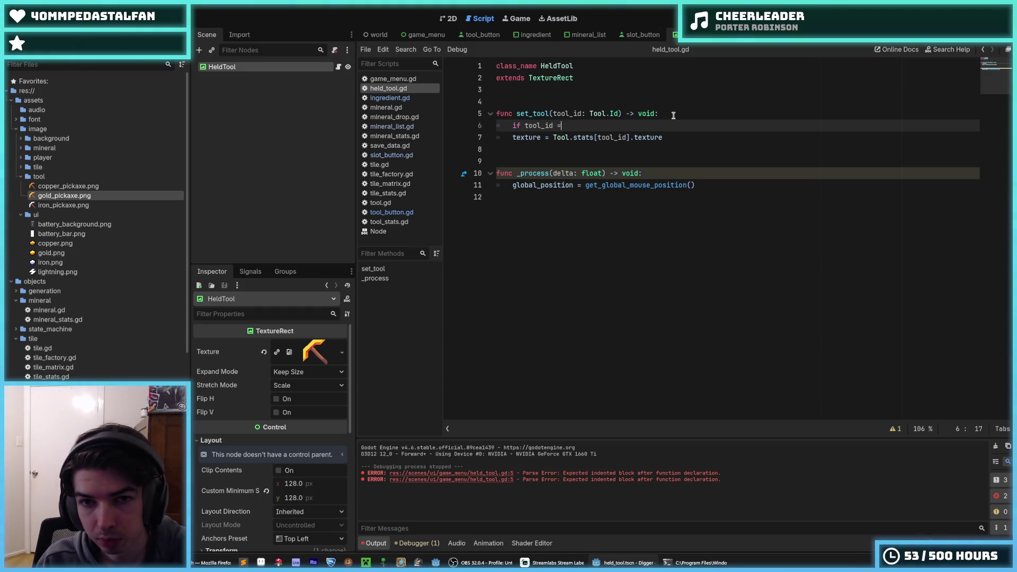
text(= Tool.Id.N)
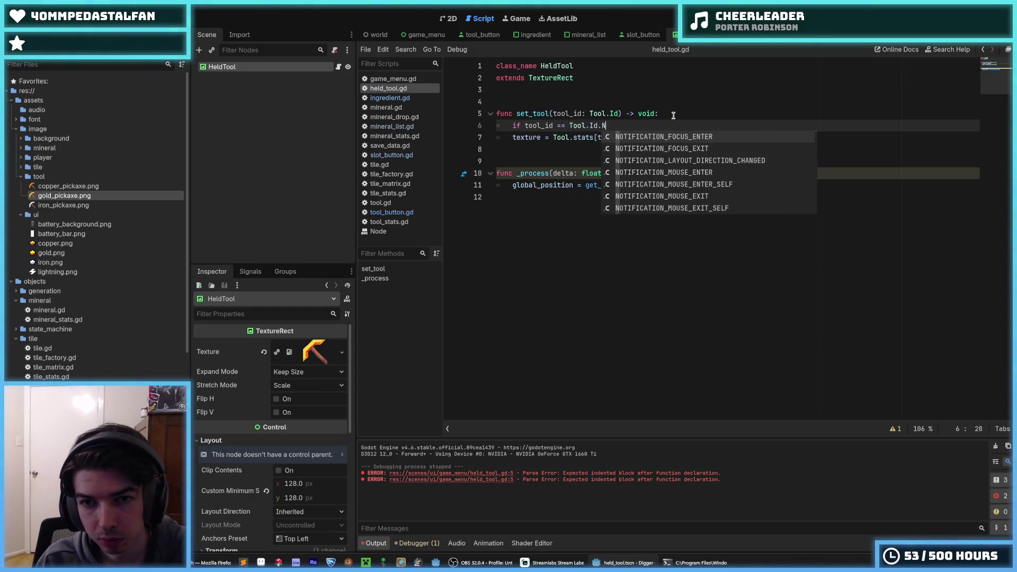
key(Return)
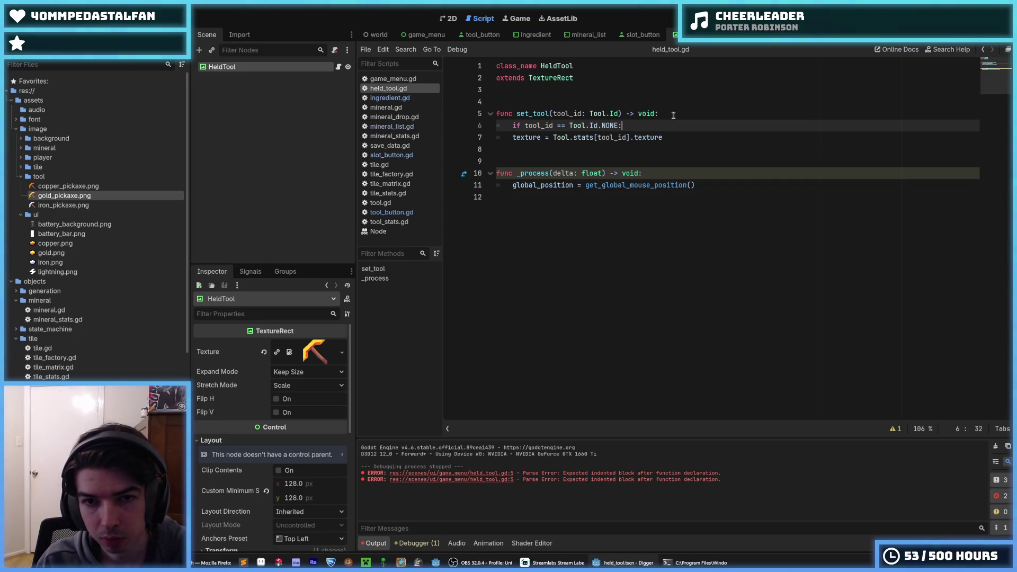
key(Down)
key(ctrl+shift+d)
key(Up)
key(BackSpace)
key(BackSpace)
key(BackSpace)
text(ull)
key(Home)
key(Tab)
Put the Tool.stats[tool_id].texture assignment under an else branch
key(End)
key(Return)
key(BackSpace)
text(else:)
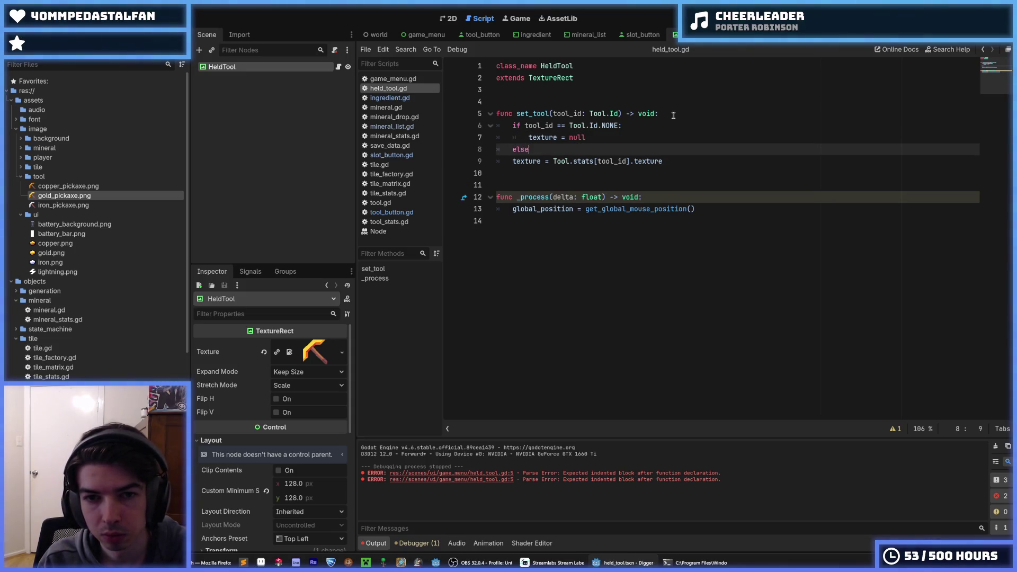
key(Down)
key(Home)
key(Tab)
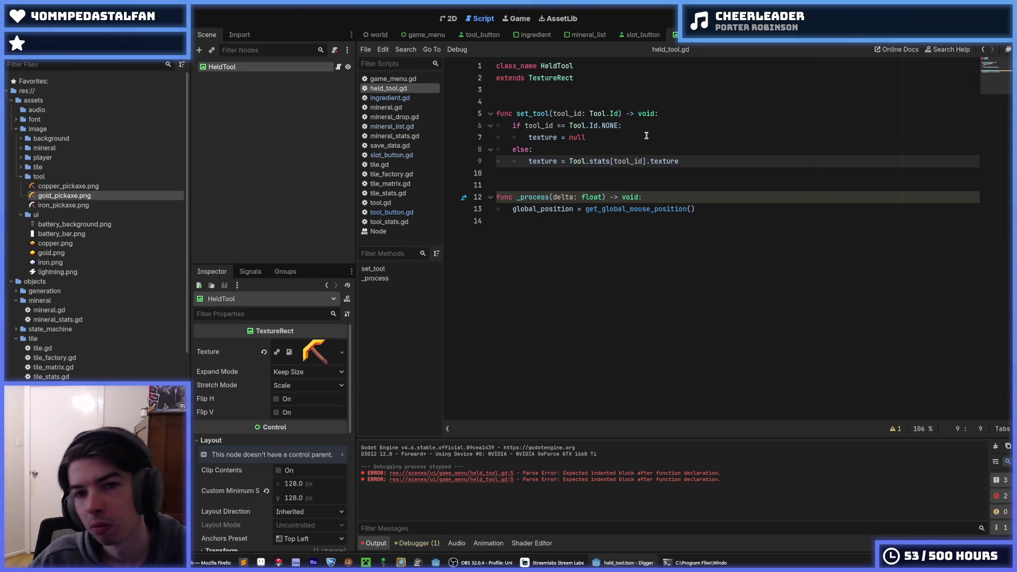
click(648, 137)
click(649, 125)
click(643, 35)
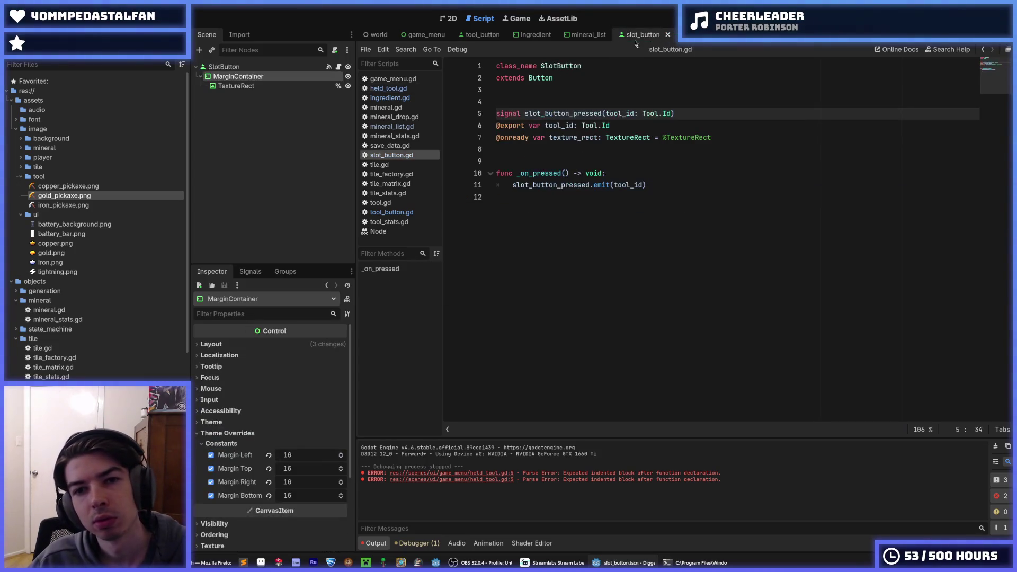
Review the held_tool, ingredient and tool_button scripts, running the game once with F6
click(675, 36)
key(F6)
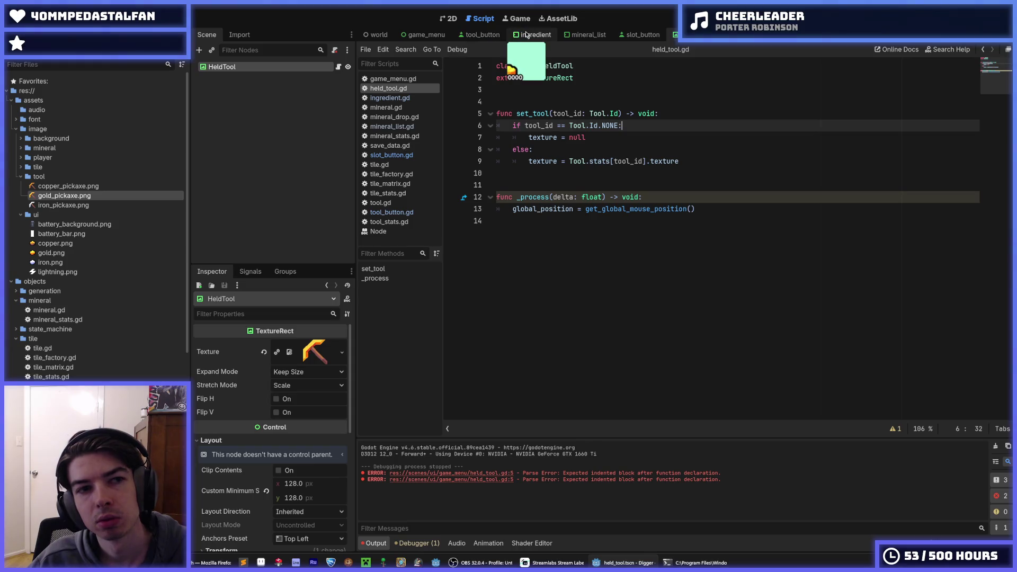
click(526, 35)
click(626, 136)
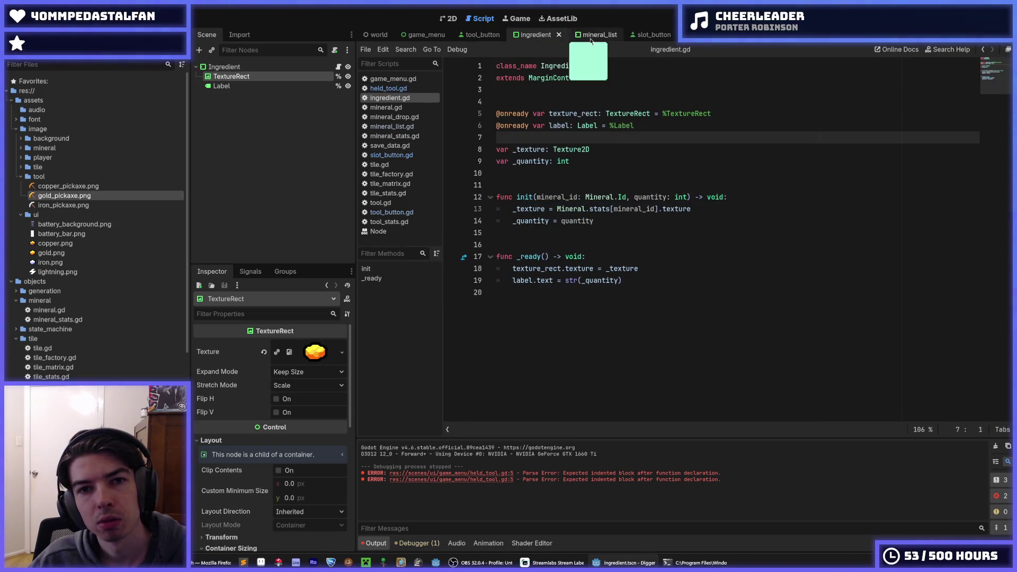
click(479, 34)
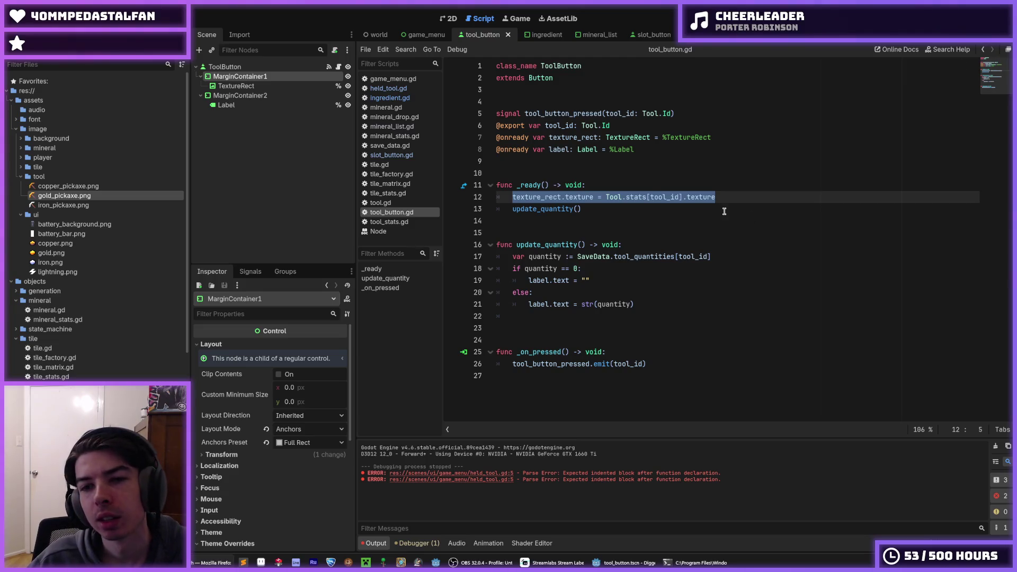
click(734, 195)
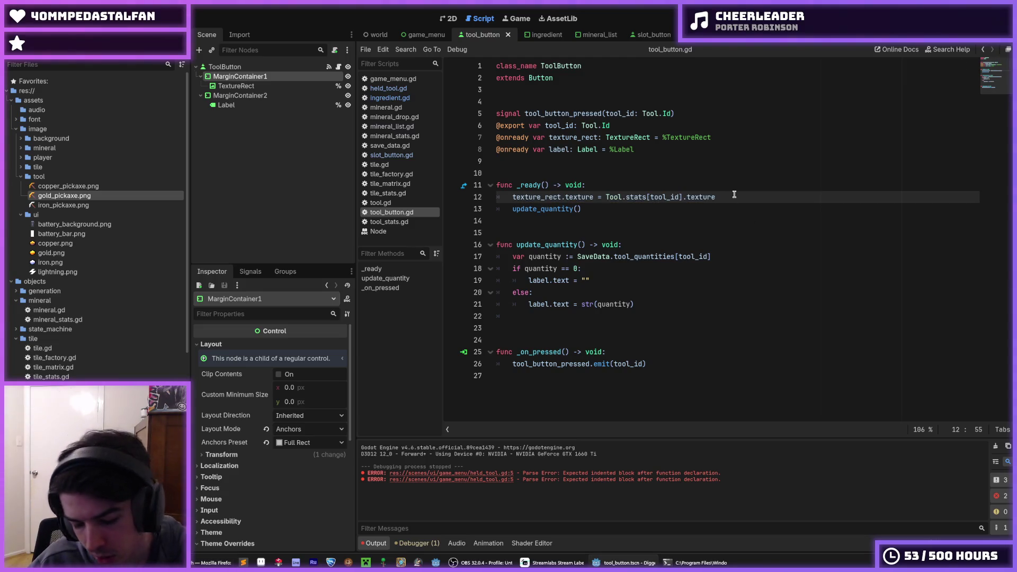
click(578, 126)
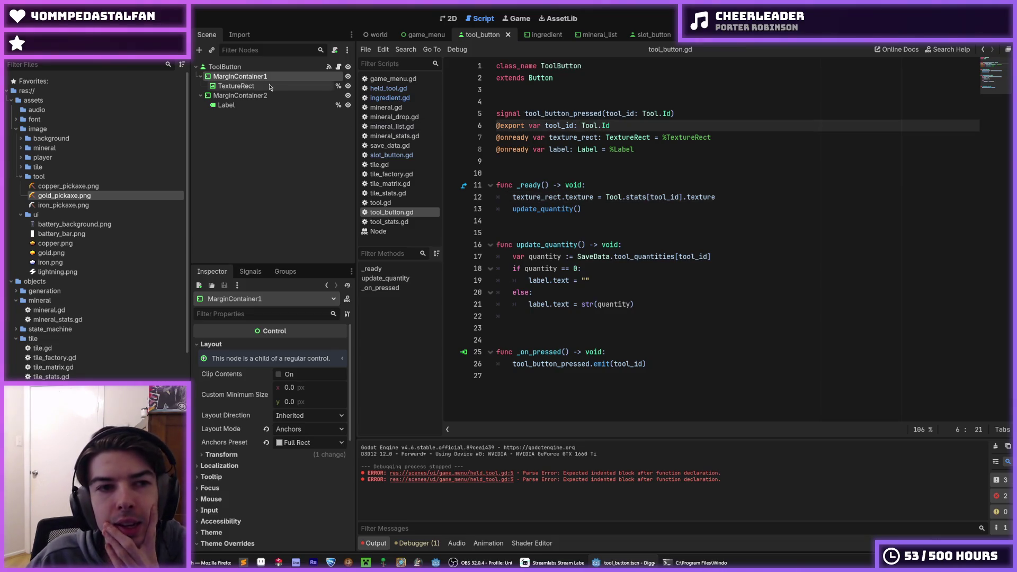
Switch to game_menu.gd and put the caret at line 59 in _on_craft_button_pressed
click(416, 35)
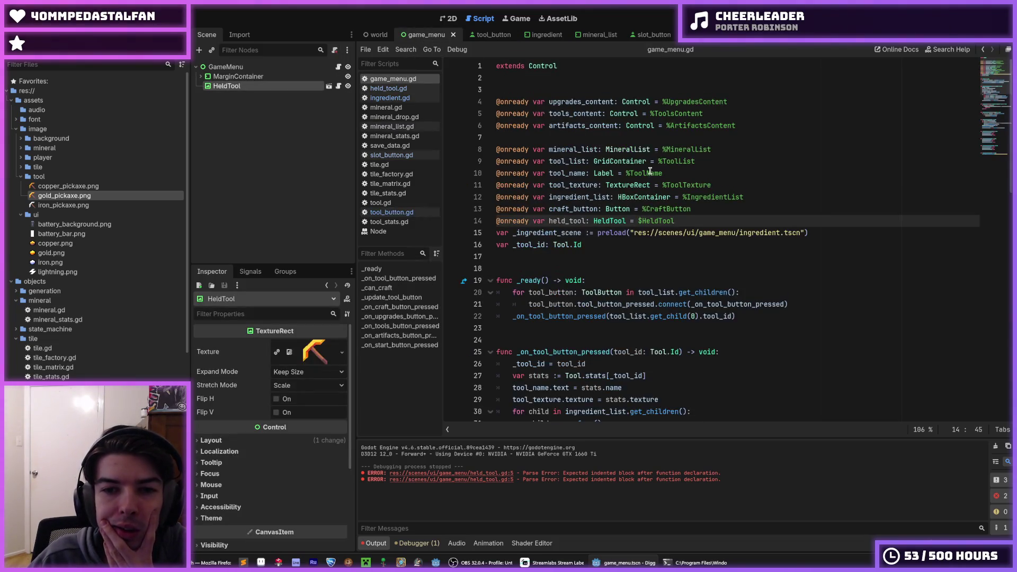
scroll(644, 181, down, 10)
scroll(645, 181, up, 7)
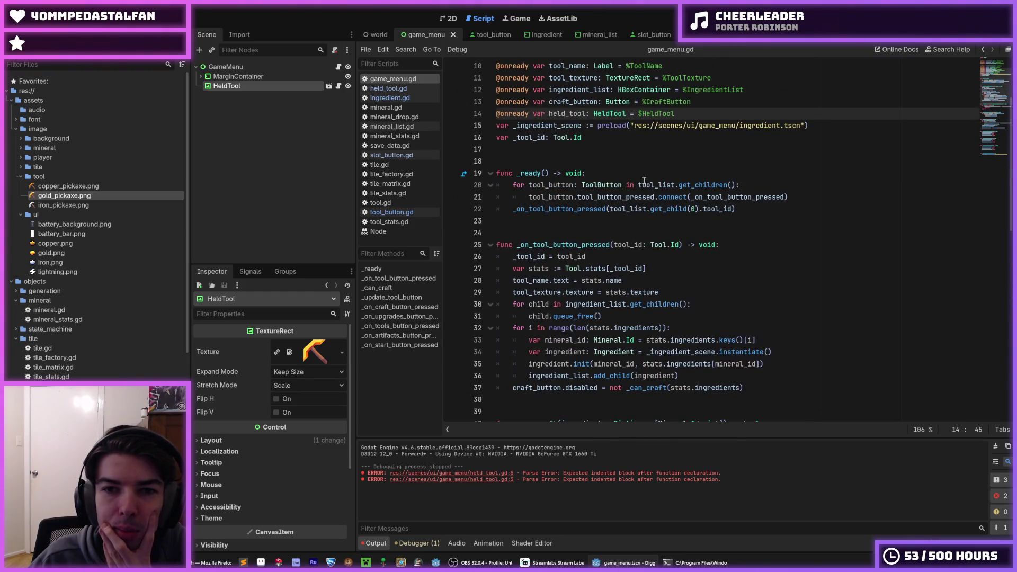
scroll(645, 181, down, 10)
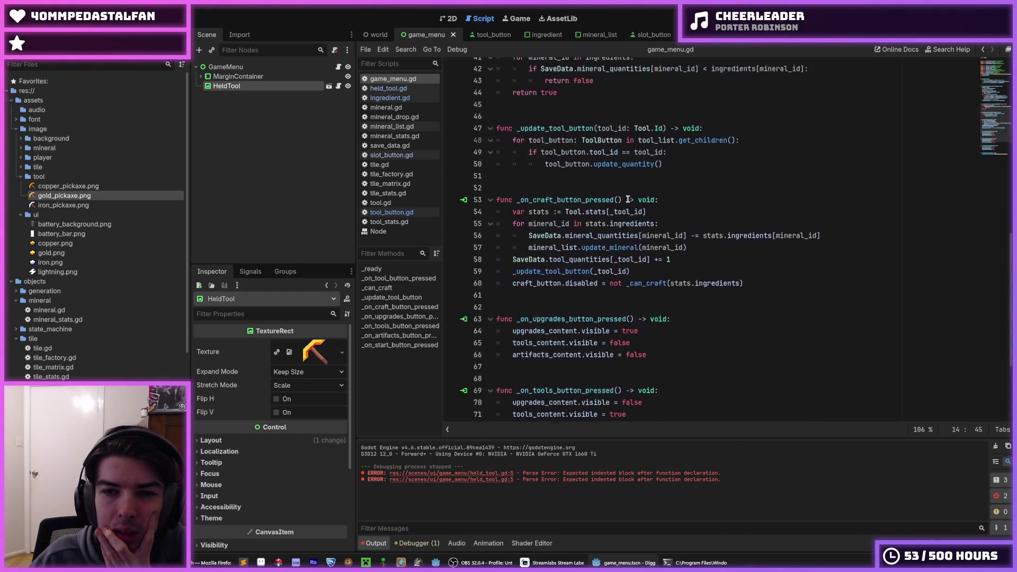
scroll(628, 200, up, 2)
click(676, 271)
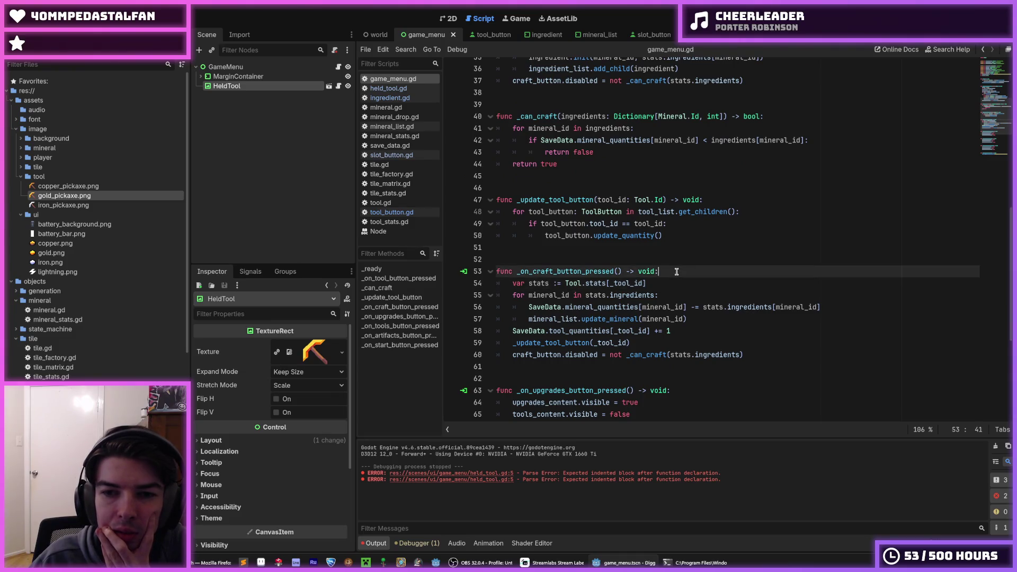
click(672, 277)
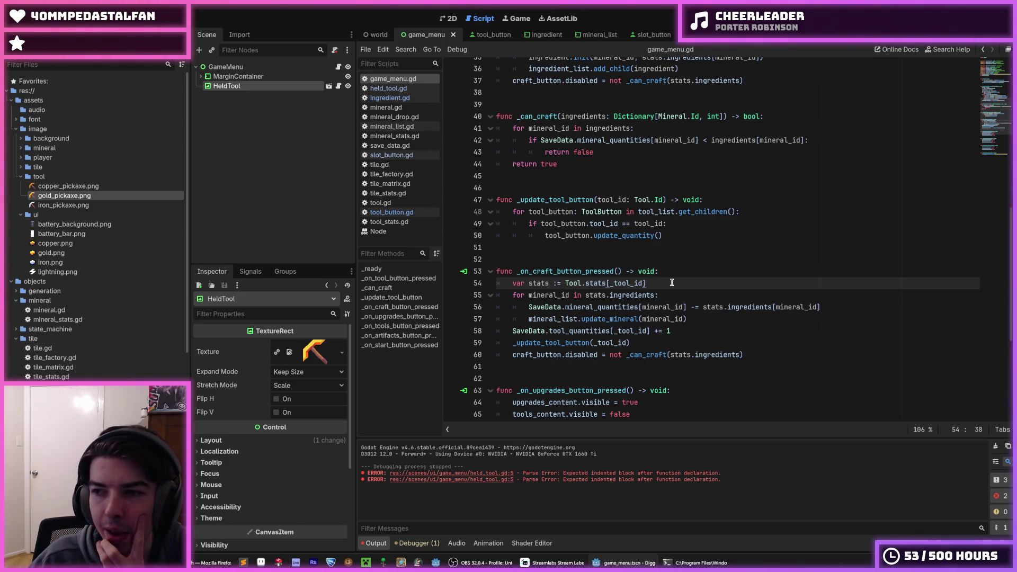
click(670, 276)
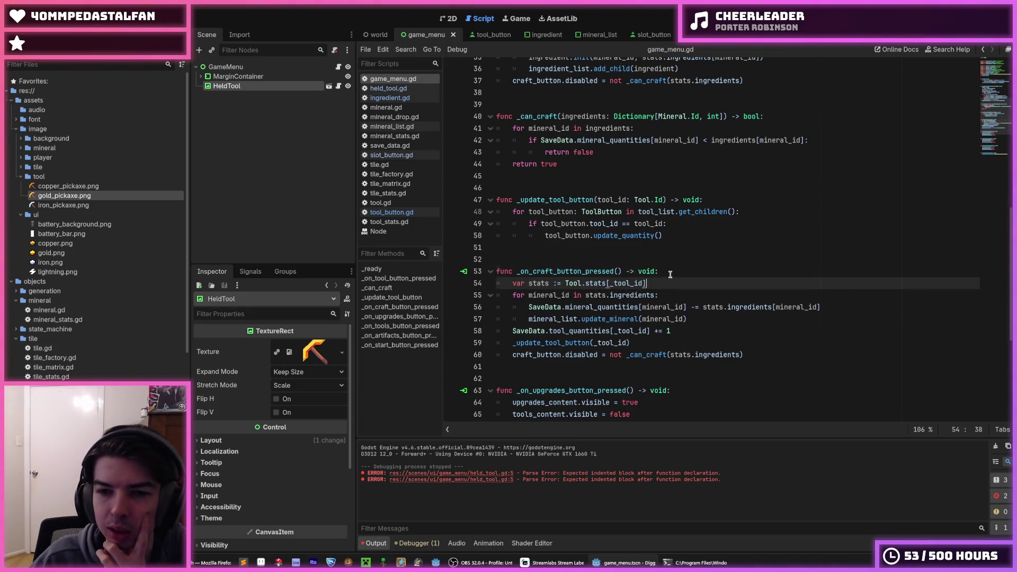
click(670, 281)
click(669, 276)
click(669, 281)
click(668, 276)
click(668, 280)
click(668, 276)
click(668, 280)
click(668, 273)
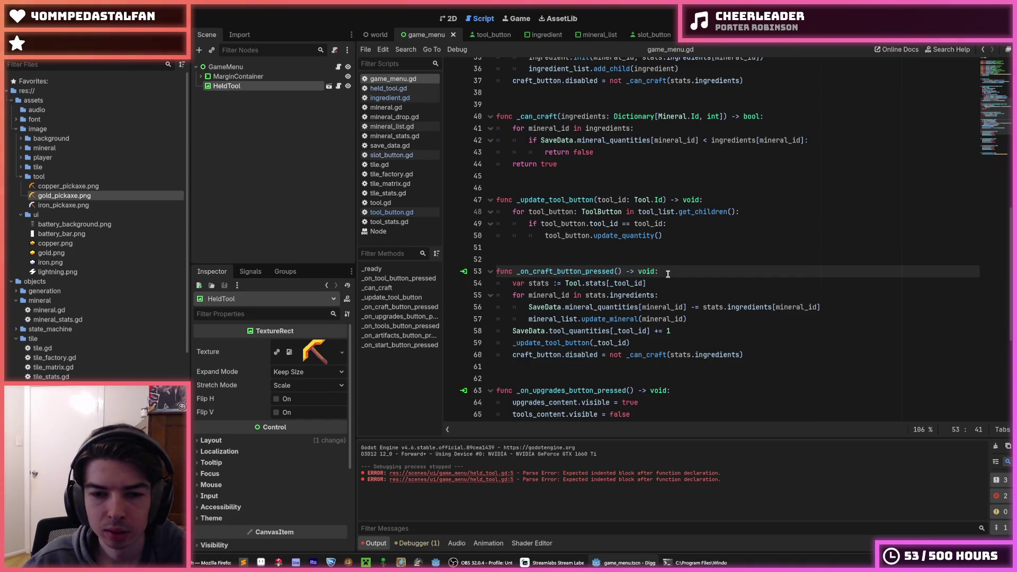
click(708, 339)
Add a new line after line 59, replacing the mistyped held_item with the held_tool variable name
key(Return)
text(held_item.)
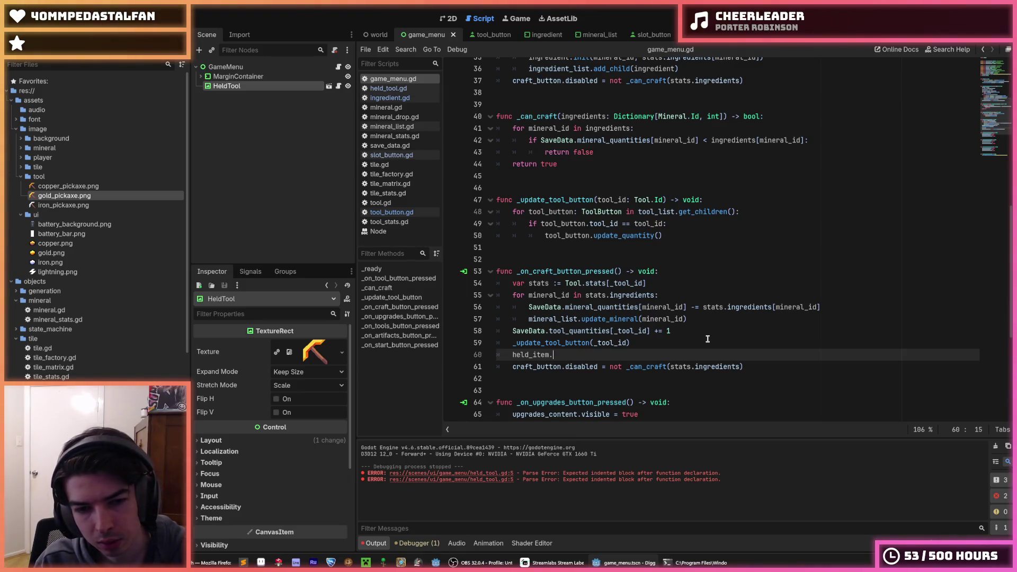
key(Home)
text(_)
key(End)
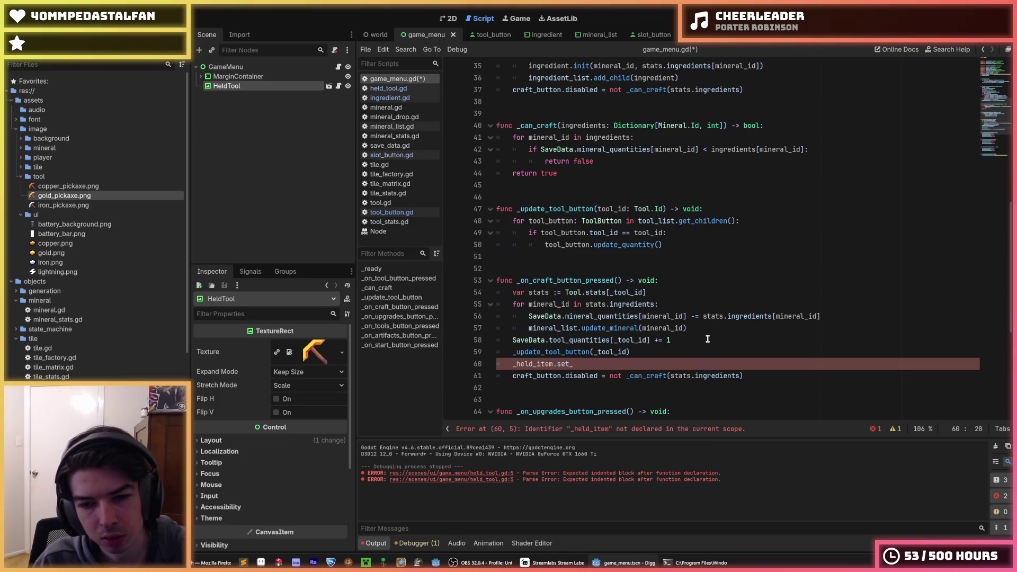
scroll(708, 339, up, 10)
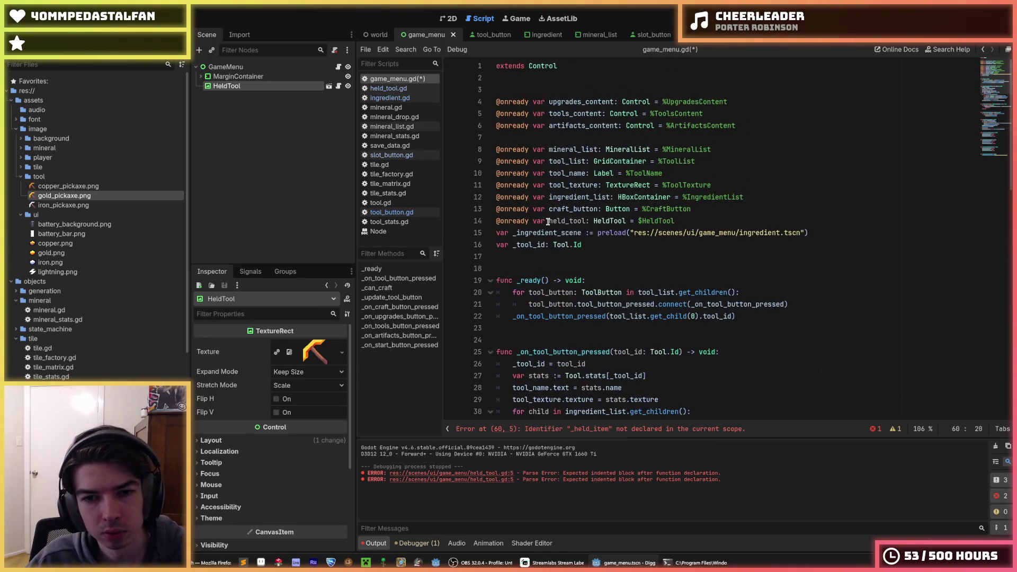
double_click(553, 221)
key(ctrl+c)
scroll(572, 265, down, 12)
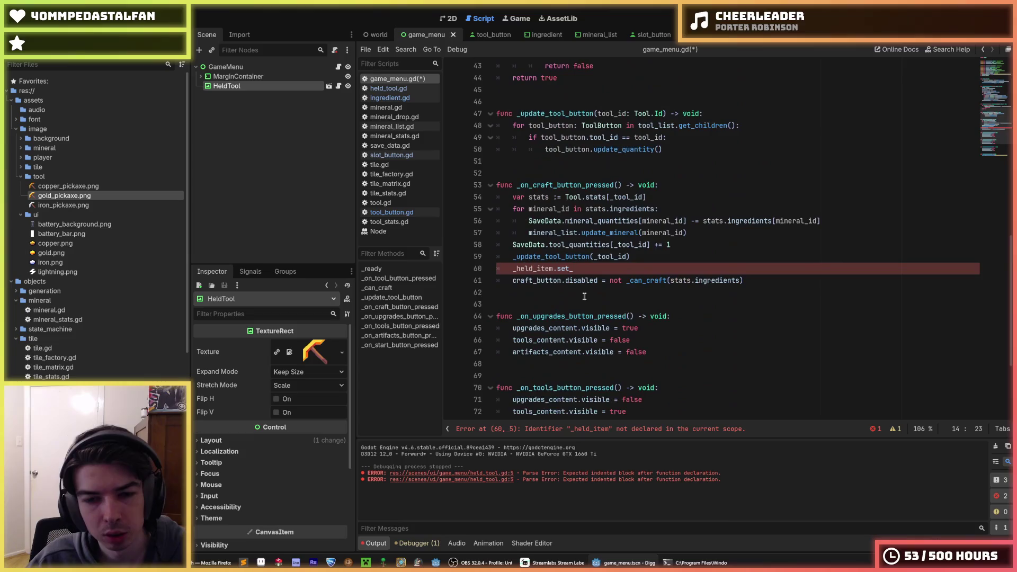
double_click(532, 268)
key(ctrl+v)
key(BackSpace)
key(BackSpace)
Complete the line as held_tool.set_tool(_tool_id), save, and run the game with F5
text(t_tool)
key(Return)
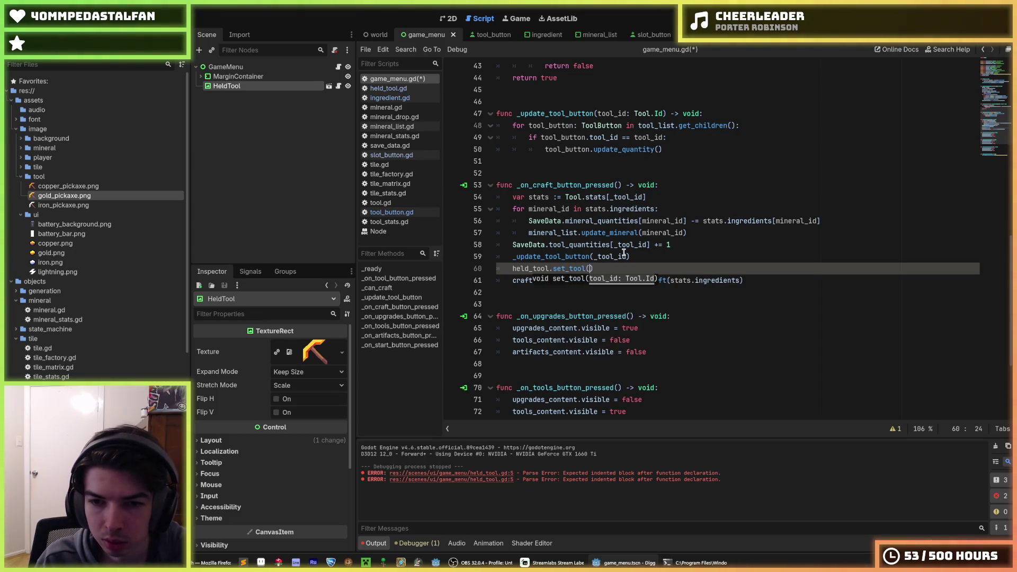
text(_tool_id))
key(ctrl+s)
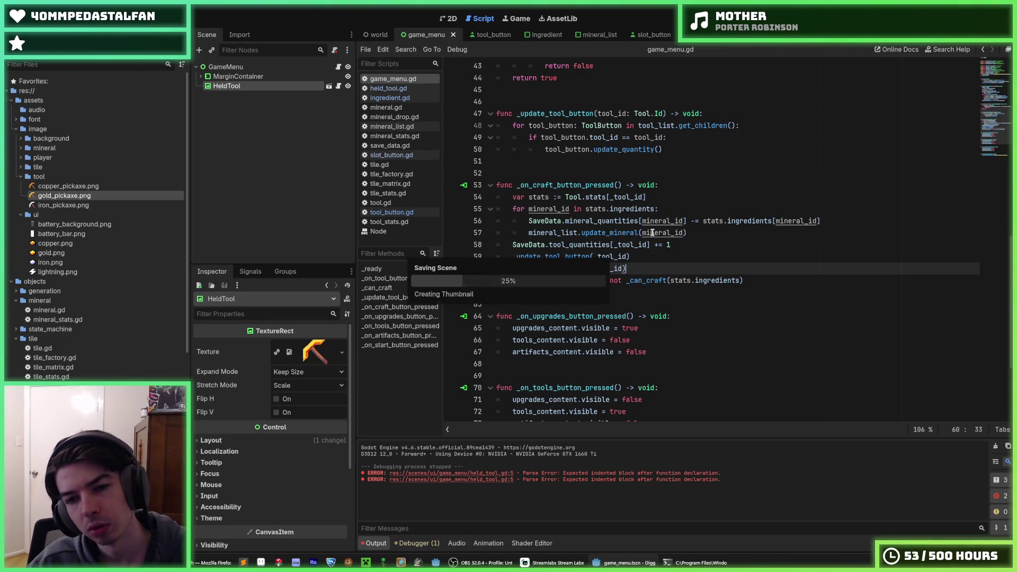
key(F5)
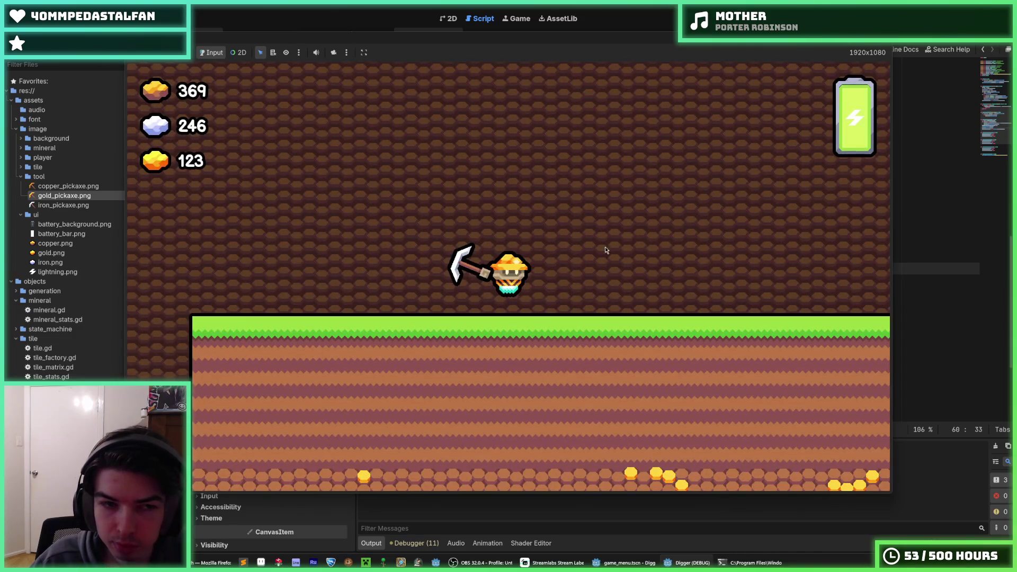
key(F8)
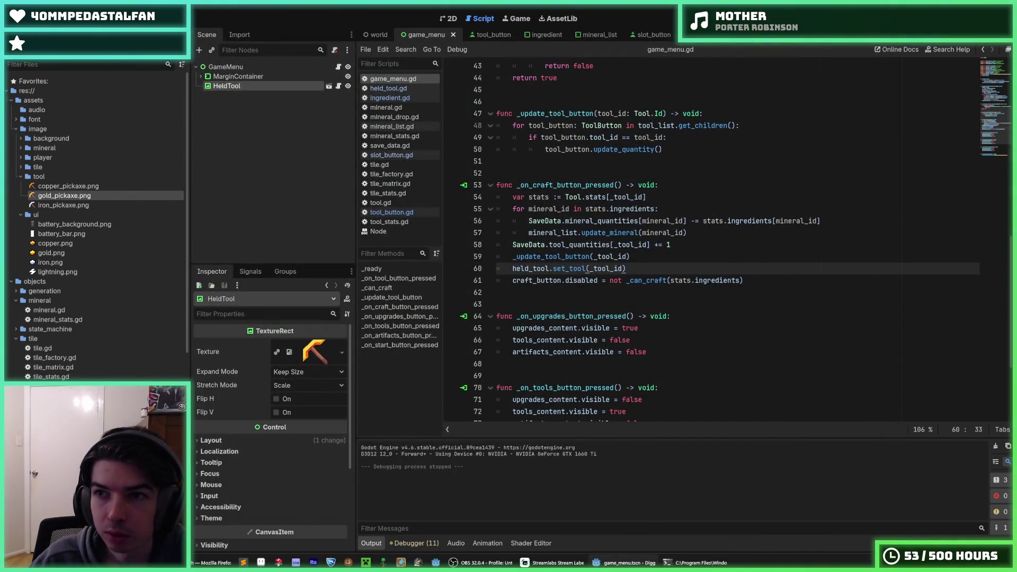
key(F5)
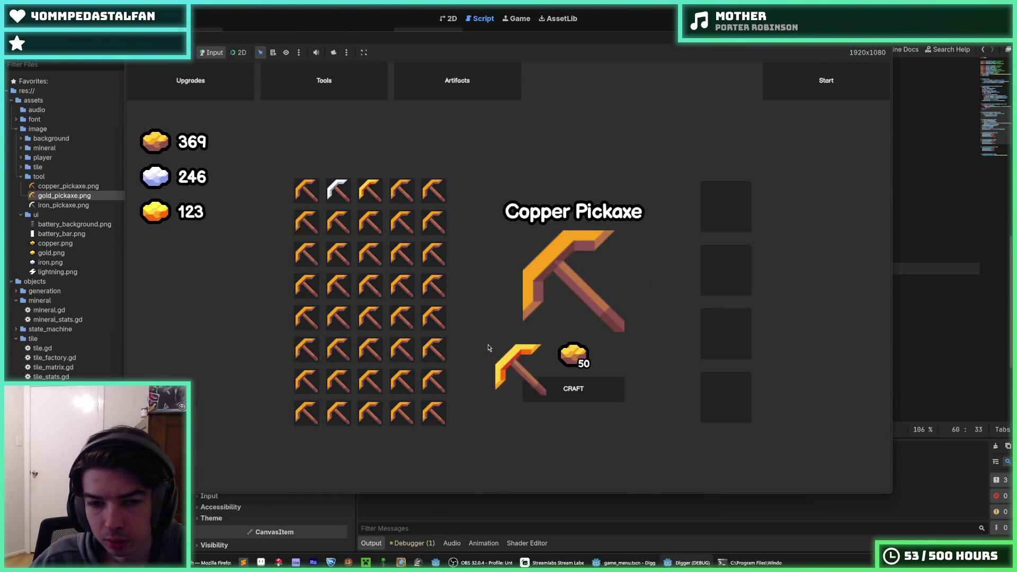
mouse_move(488, 348)
mouse_down()
mouse_move(336, 204)
mouse_move(342, 190)
mouse_move(328, 191)
mouse_move(337, 195)
mouse_up()
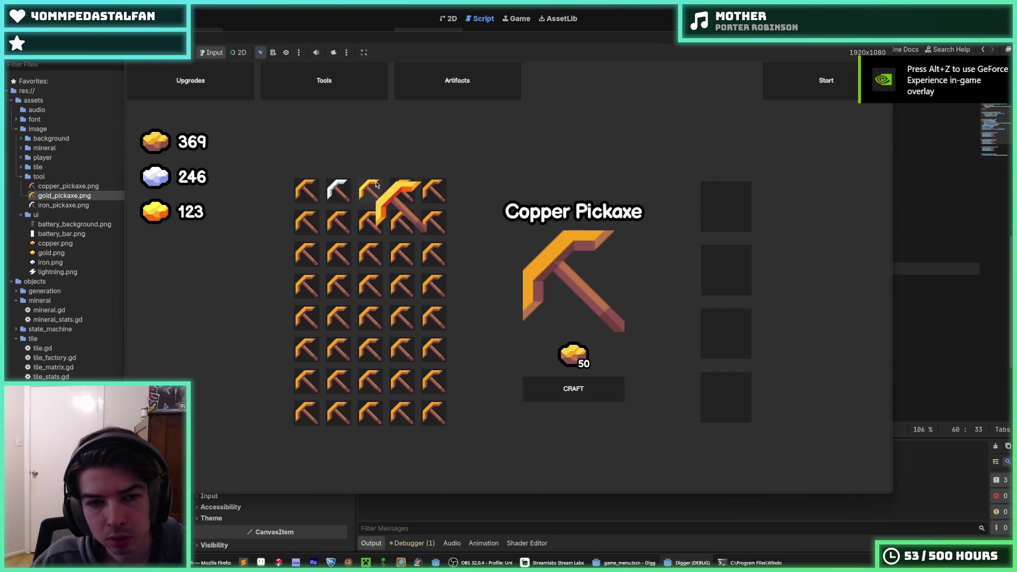
mouse_move(850, 62)
mouse_down()
mouse_move(460, 225)
mouse_move(433, 204)
mouse_move(357, 196)
mouse_up()
key(F8)
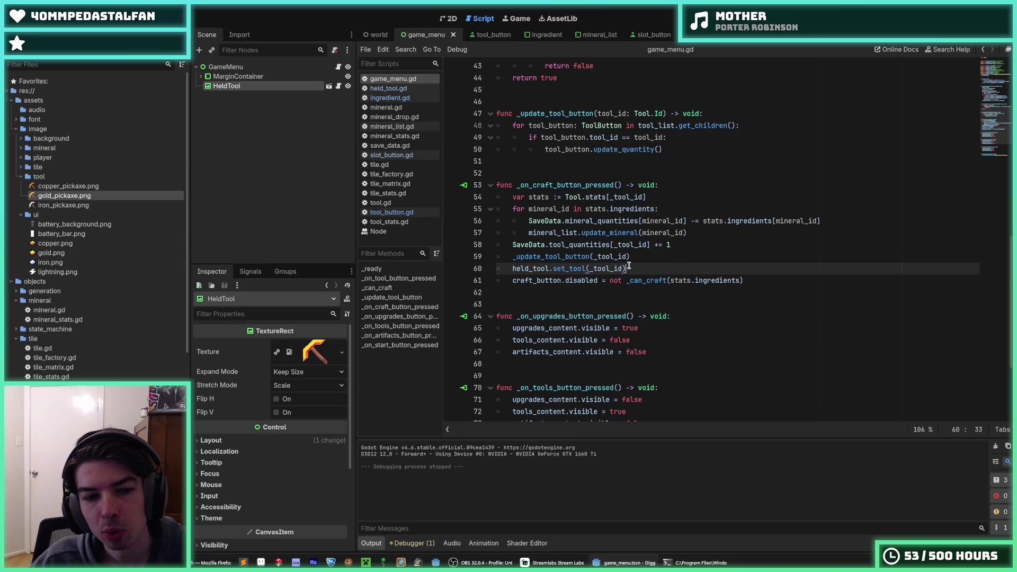
click(643, 260)
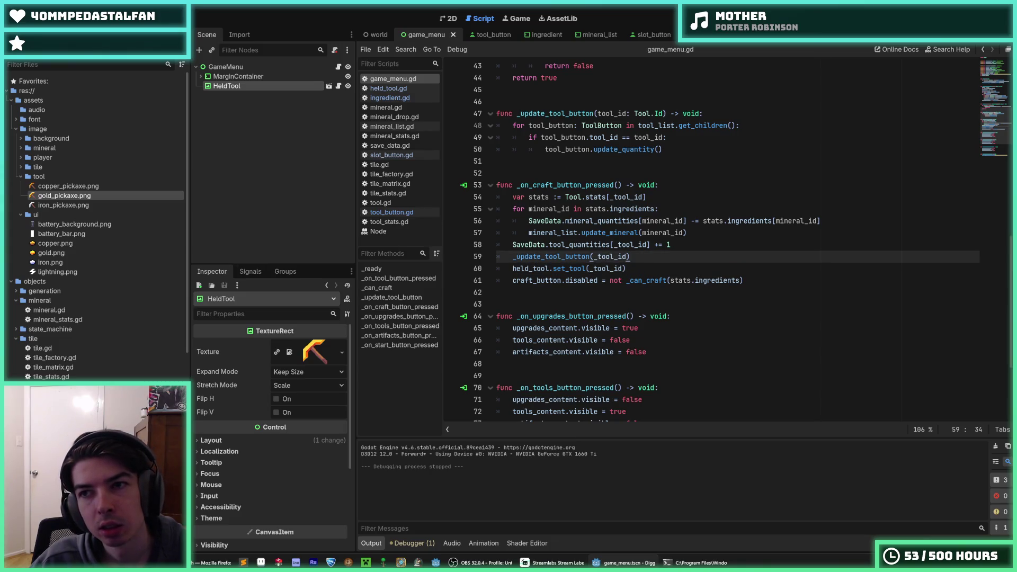
Set the HeldTool node's Mouse Filter to Ignore in the Inspector
click(329, 86)
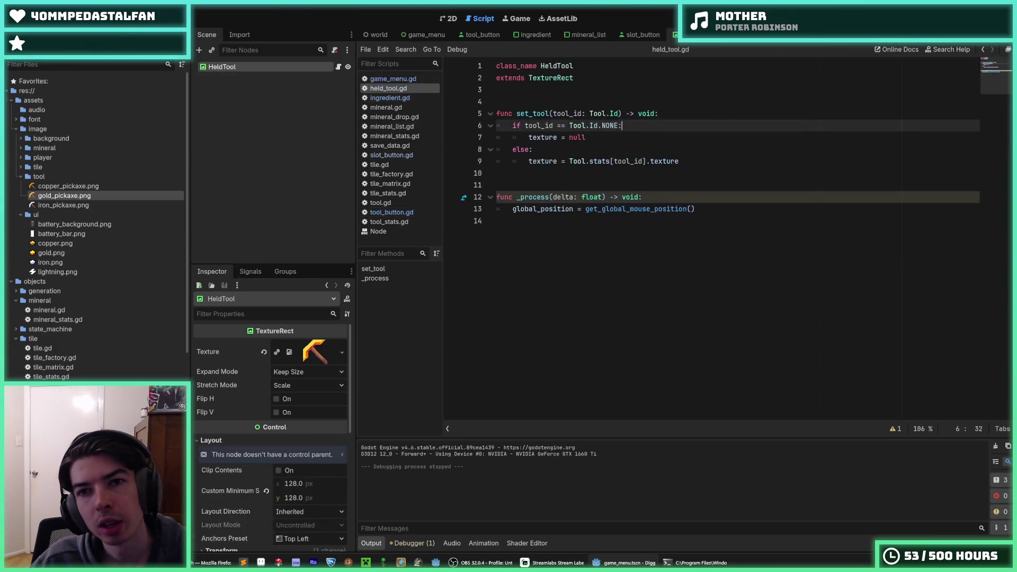
scroll(217, 406, down, 5)
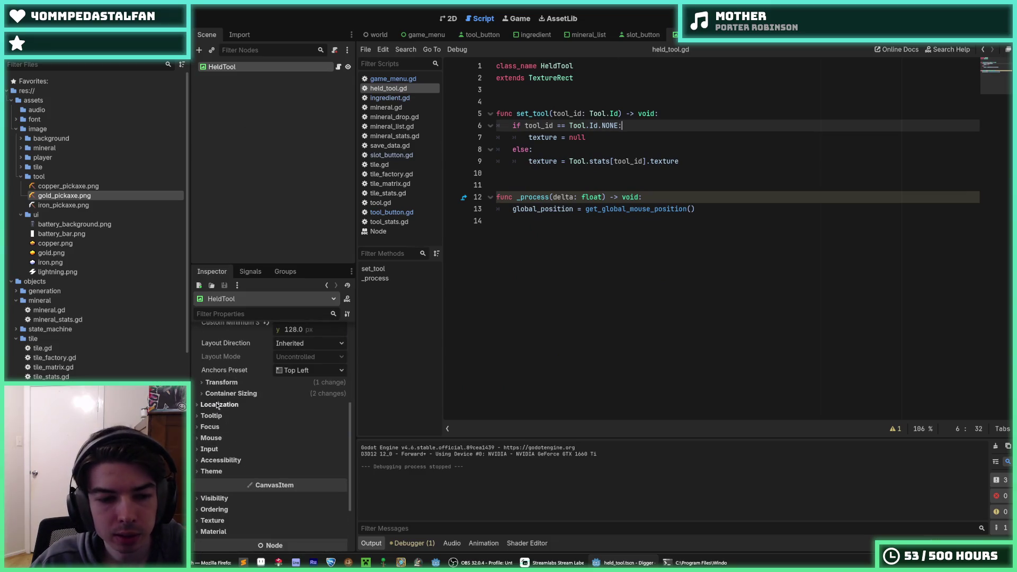
click(210, 427)
click(211, 427)
click(212, 437)
click(278, 451)
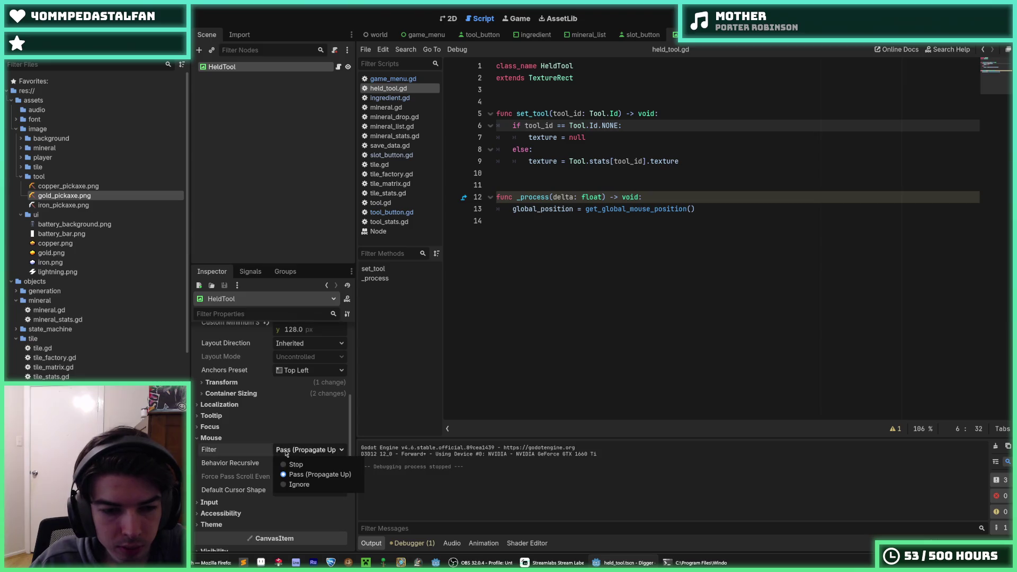
click(290, 483)
Save held_tool.tscn, then run the game from the game_menu scene
key(ctrl+s)
key(ctrl+s)
click(423, 34)
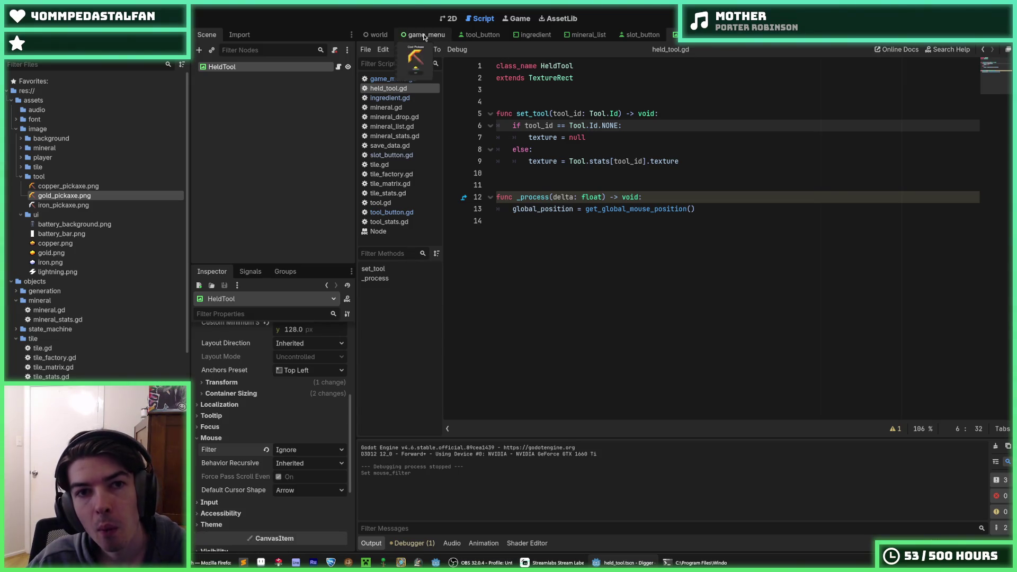
key(F5)
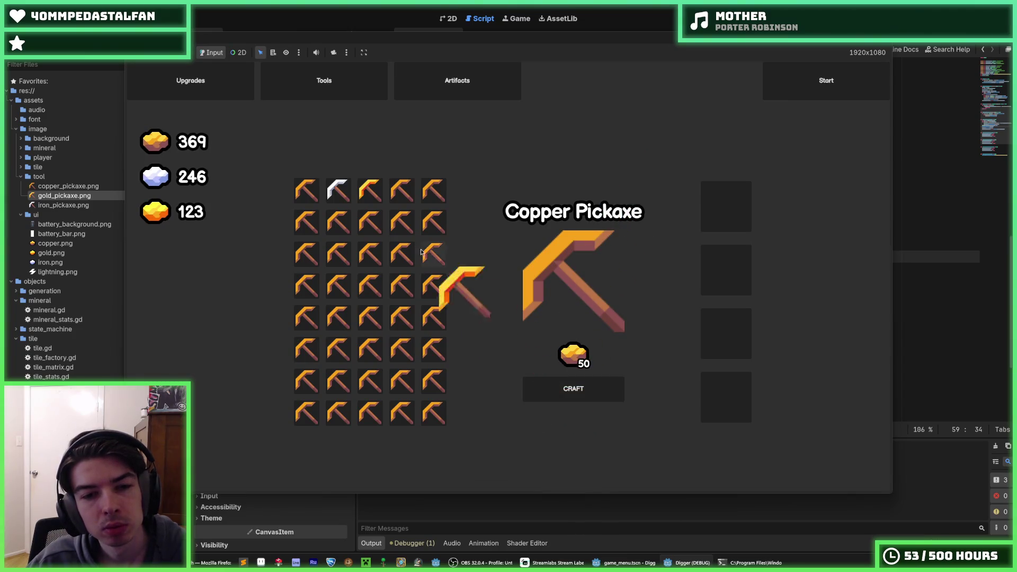
Craft the Iron Pickaxe for 200 iron, move the held pickaxe across the grid, then stop the game
mouse_move(345, 191)
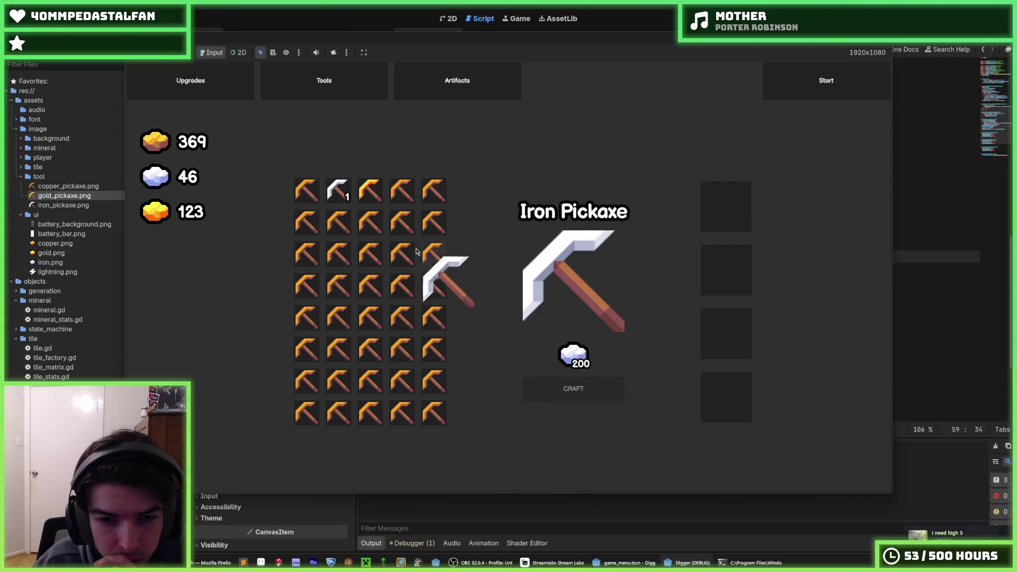
mouse_move(349, 190)
mouse_down()
mouse_move(501, 166)
mouse_move(509, 175)
mouse_up()
key(F8)
Delete the held_tool.set_tool(_tool_id) call from _on_craft_button_pressed
drag(631, 269, 496, 269)
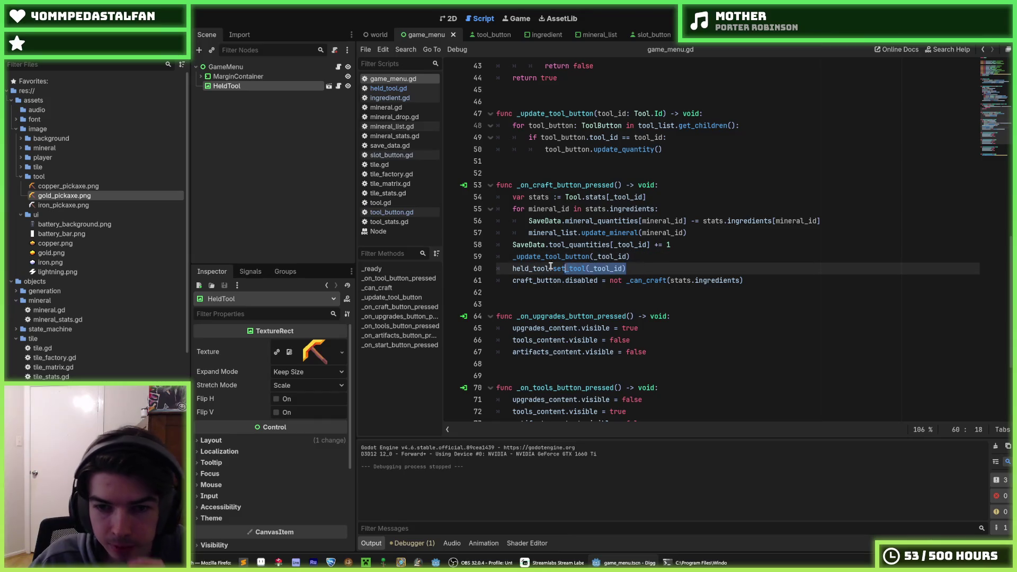
key(BackSpace)
key(BackSpace)
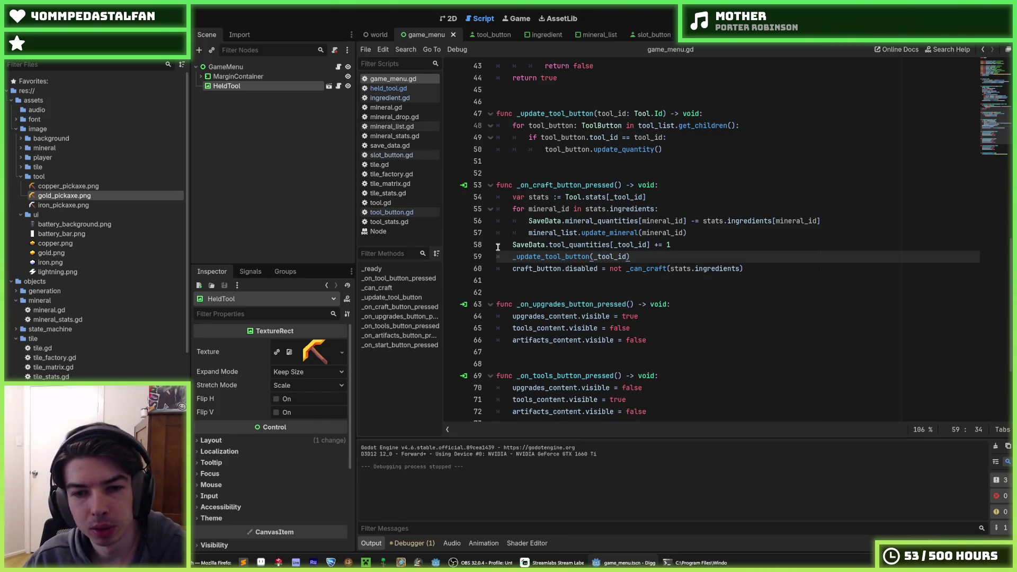
click(692, 147)
scroll(672, 211, down, 4)
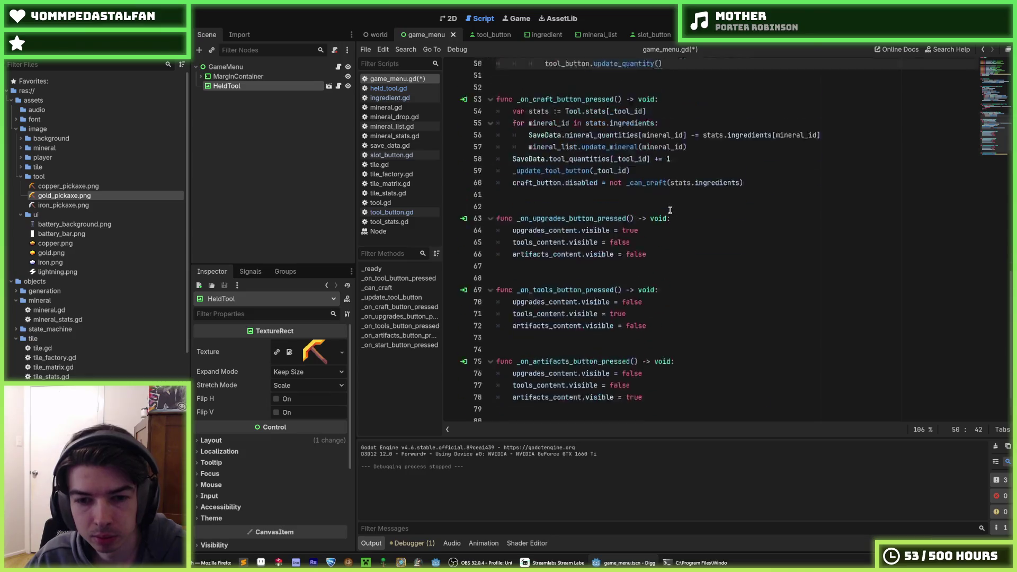
scroll(671, 282, up, 11)
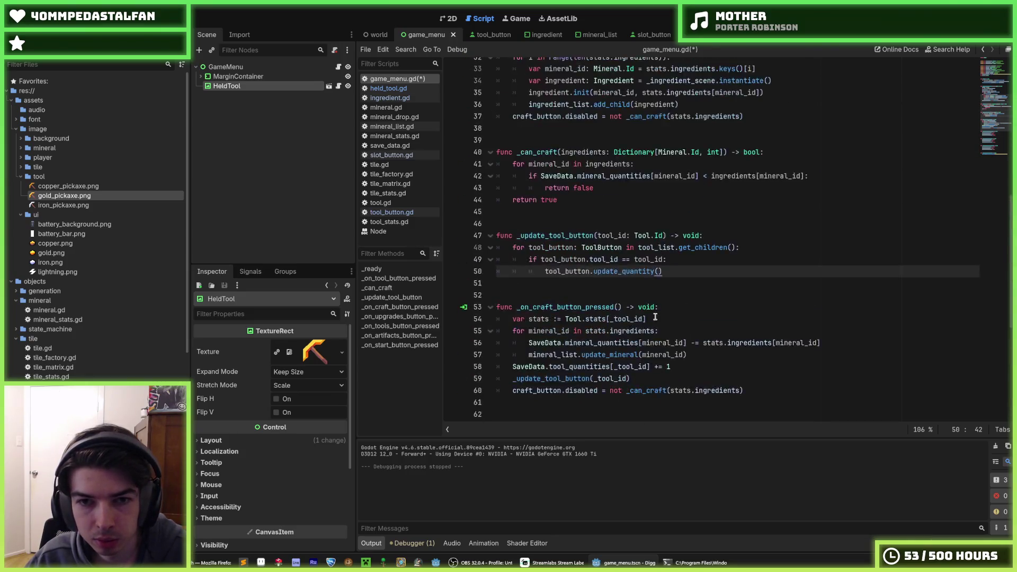
Add held_tool.set_tool(_tool_id) at line 37 after the ingredient loop, dedented, then save and run
click(735, 259)
click(773, 241)
key(Down)
key(Return)
text(held_tool.set_tool(_tool_id))
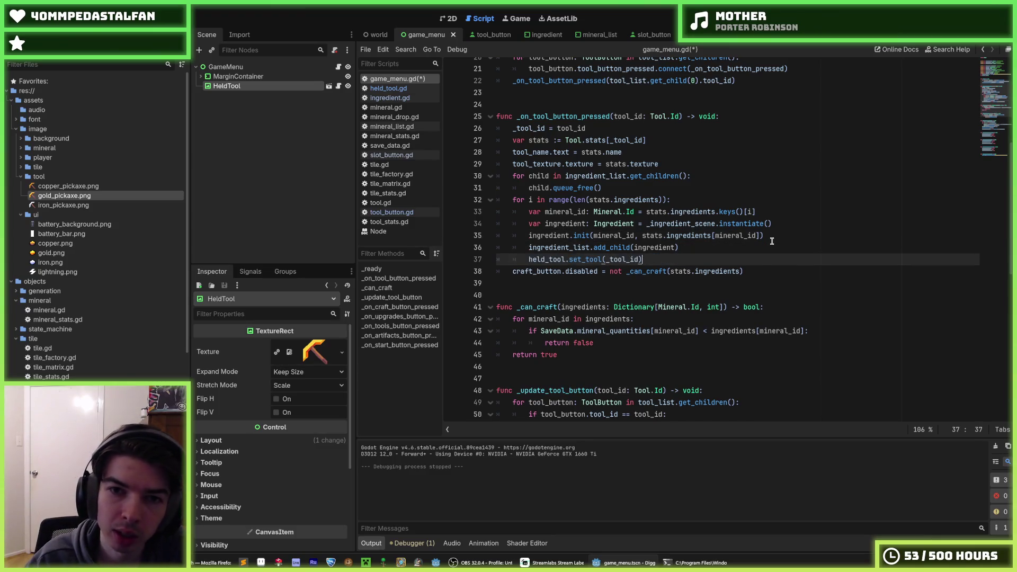
scroll(751, 240, up, 2)
key(shift+Tab)
key(ctrl+s)
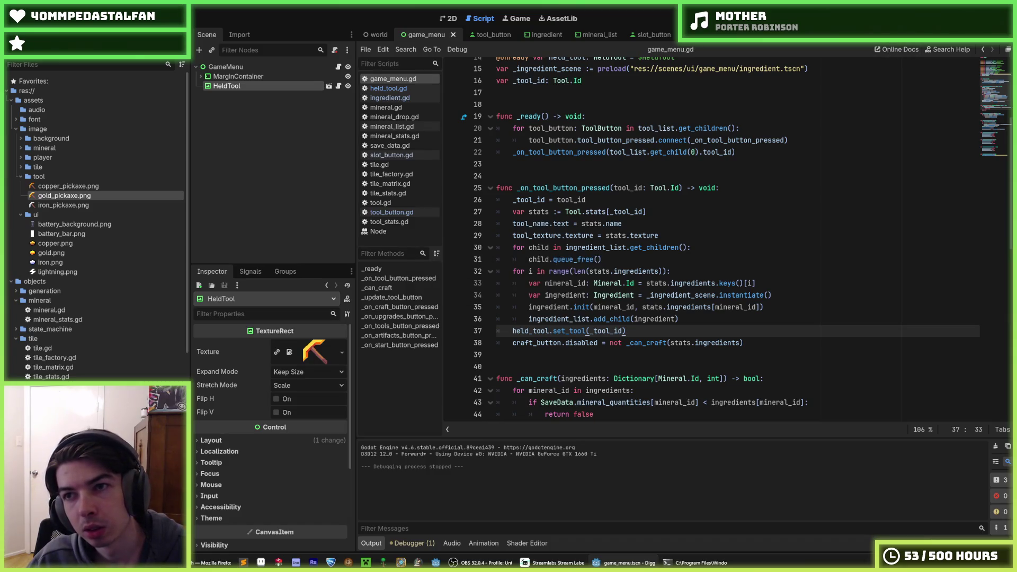
key(F5)
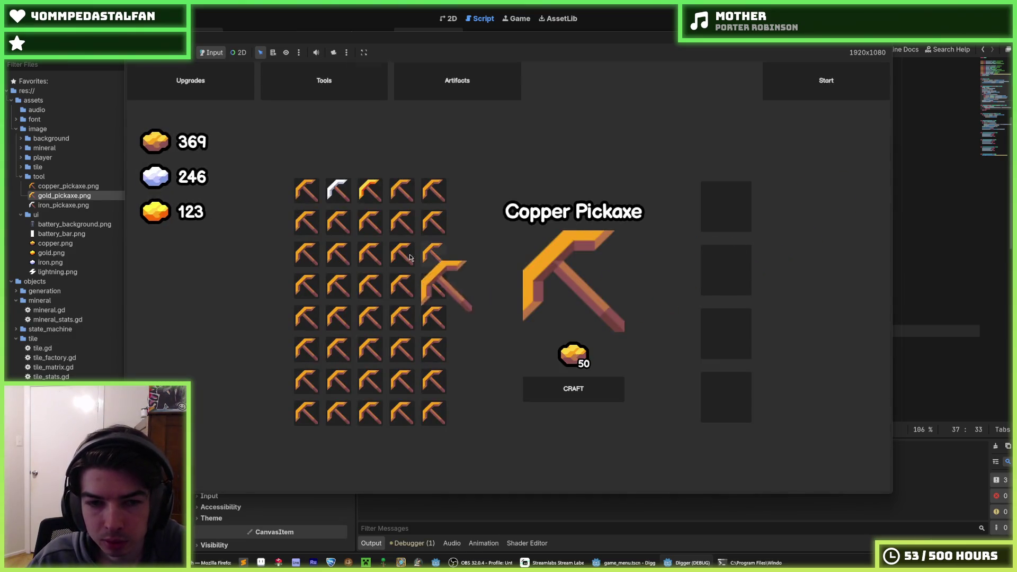
Drag the iron pickaxe between slots in the running game, then stop it
mouse_move(334, 186)
mouse_down()
mouse_move(328, 181)
mouse_move(739, 207)
mouse_move(318, 190)
mouse_up()
mouse_move(307, 192)
mouse_down()
mouse_move(327, 183)
mouse_move(703, 187)
mouse_move(840, 139)
mouse_up()
key(F8)
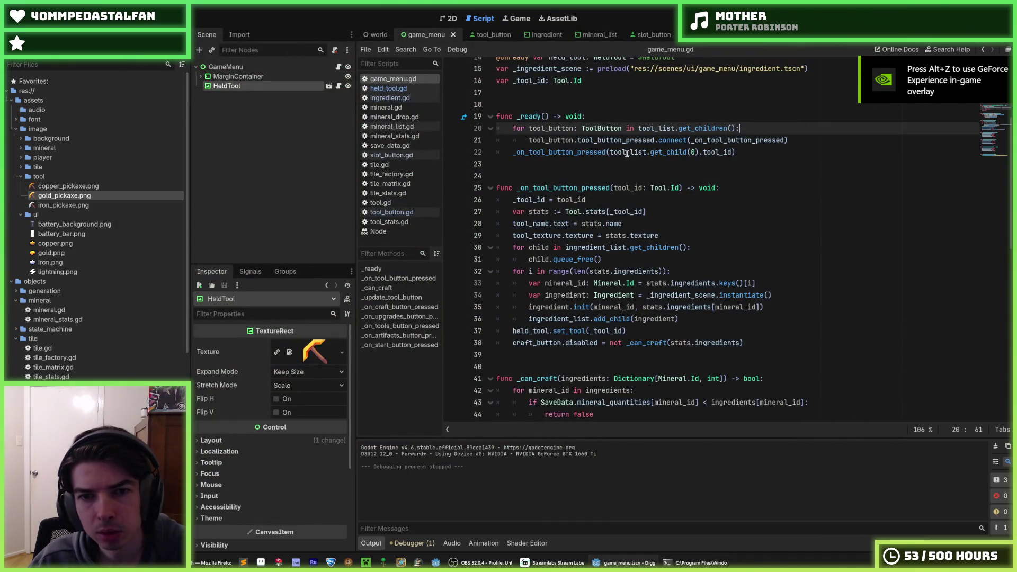
Put the caret at the end of line 36, after the add_child line, in game_menu.gd
click(607, 161)
scroll(607, 162, down, 5)
click(646, 154)
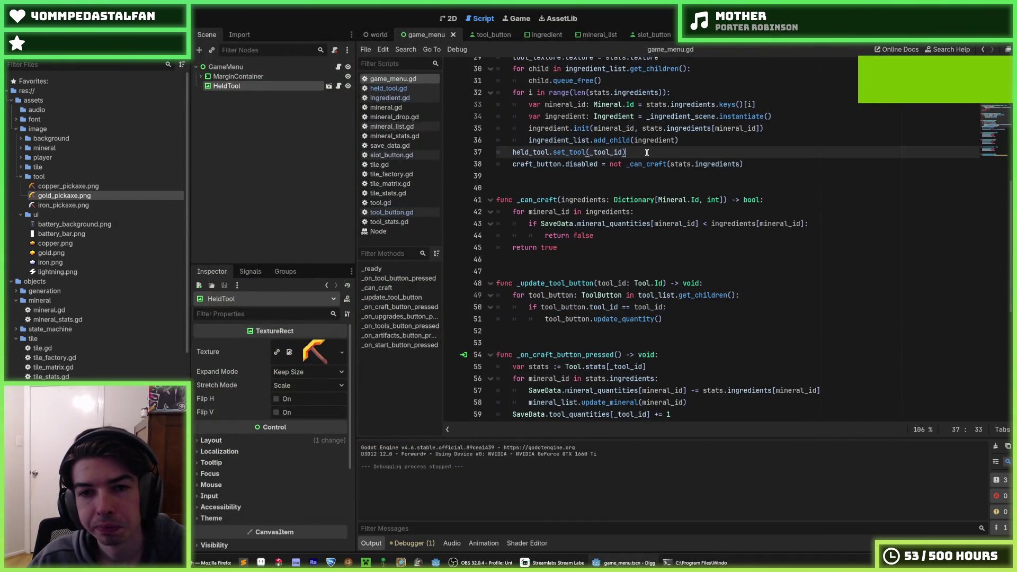
click(685, 145)
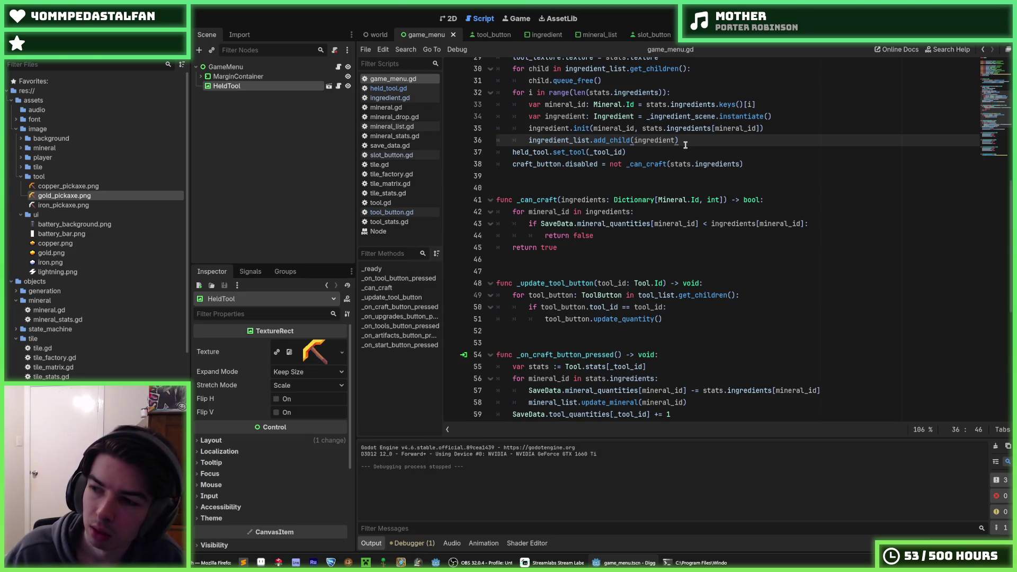
Start an 'if' line at line 37 and check the surrounding handler code on lines 34-36
key(Return)
text(if)
key(BackSpace)
text(if)
scroll(654, 139, up, 2)
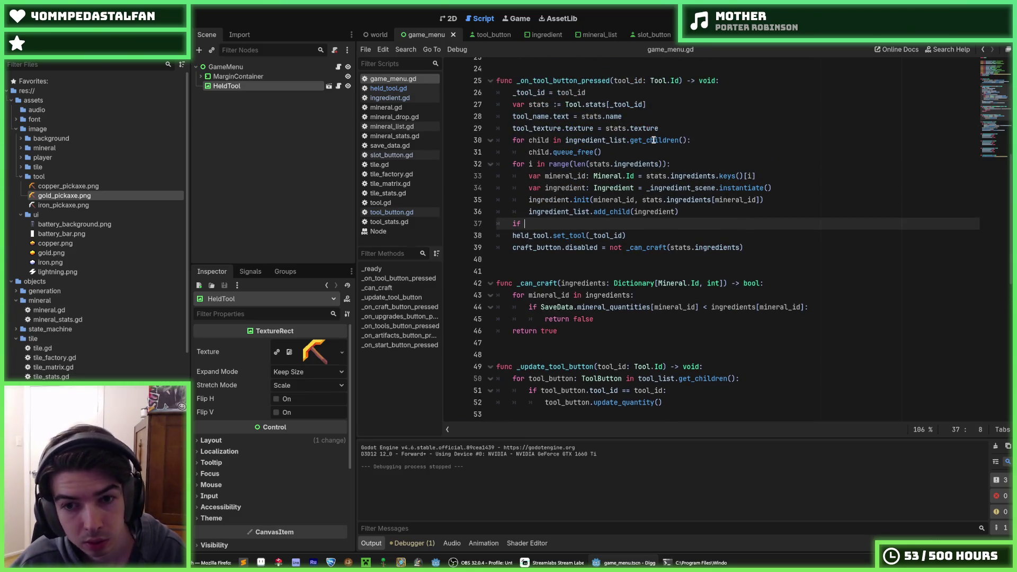
scroll(667, 256, down, 3)
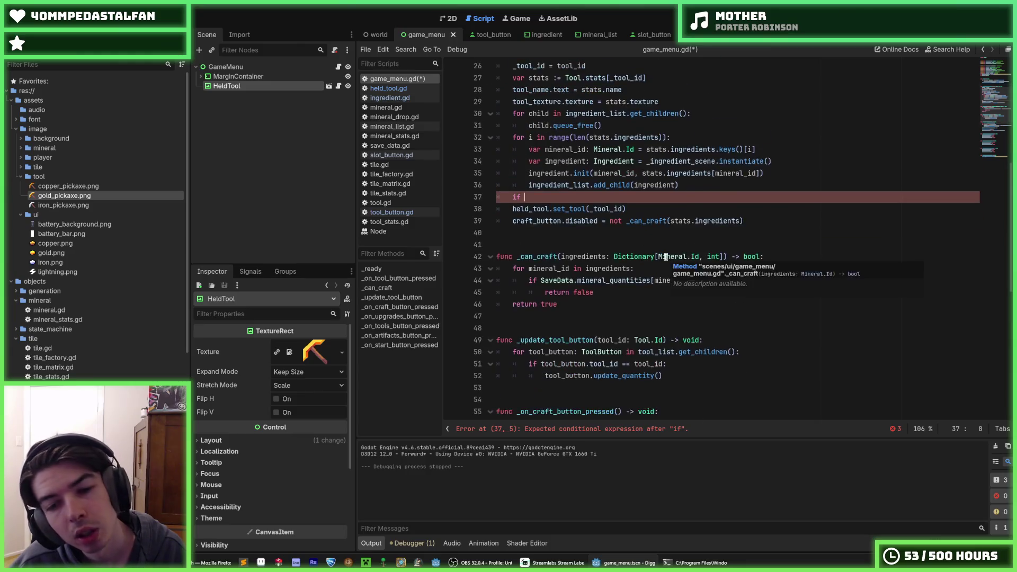
scroll(622, 235, up, 4)
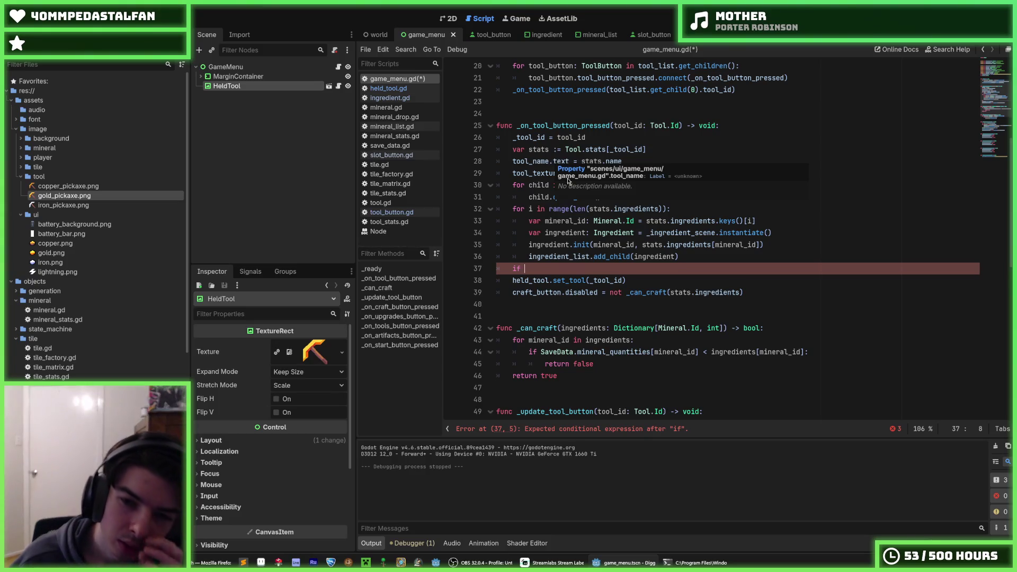
click(650, 244)
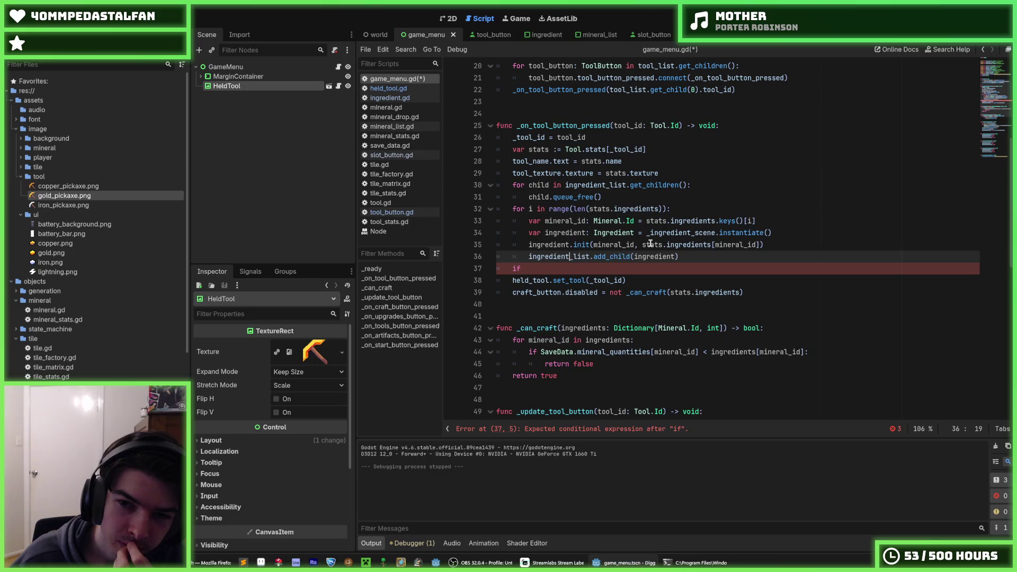
click(683, 235)
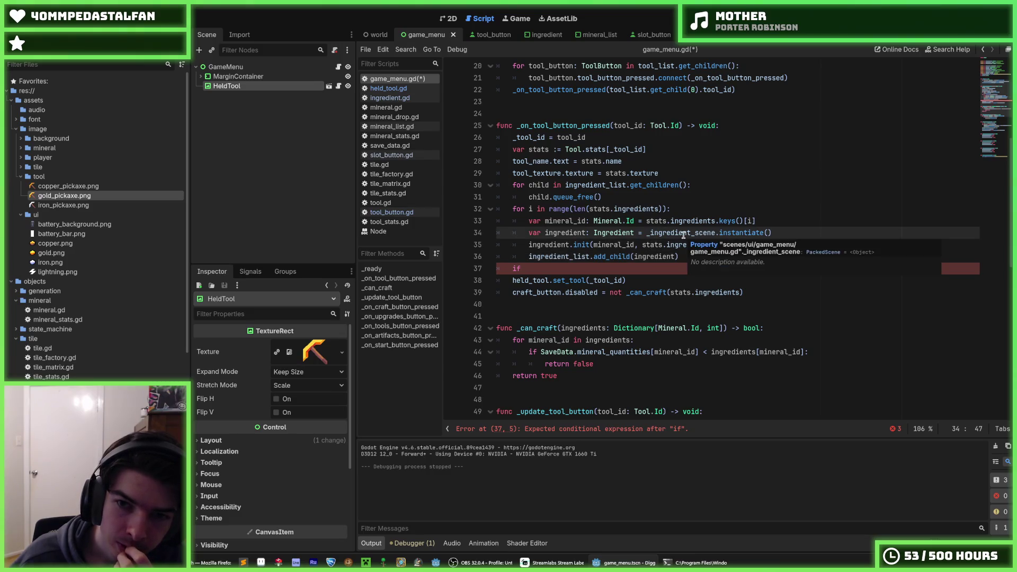
scroll(684, 235, down, 1)
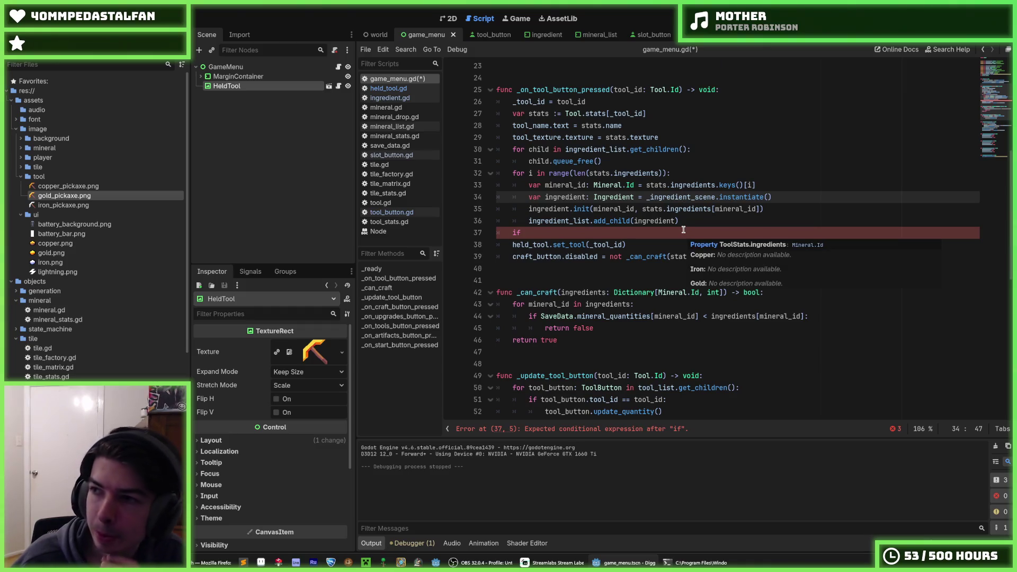
click(699, 218)
click(651, 234)
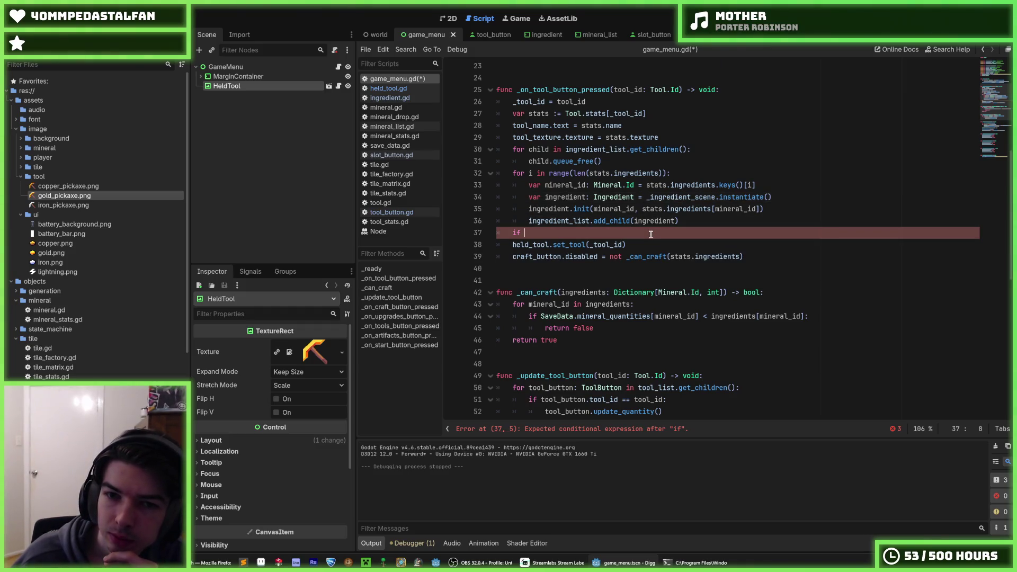
scroll(651, 234, down, 3)
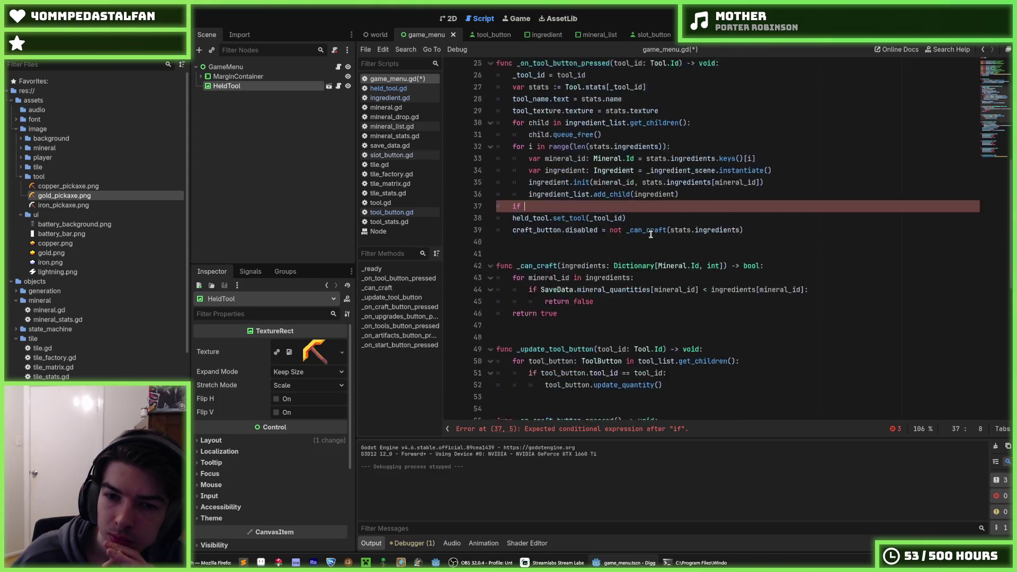
scroll(640, 234, down, 3)
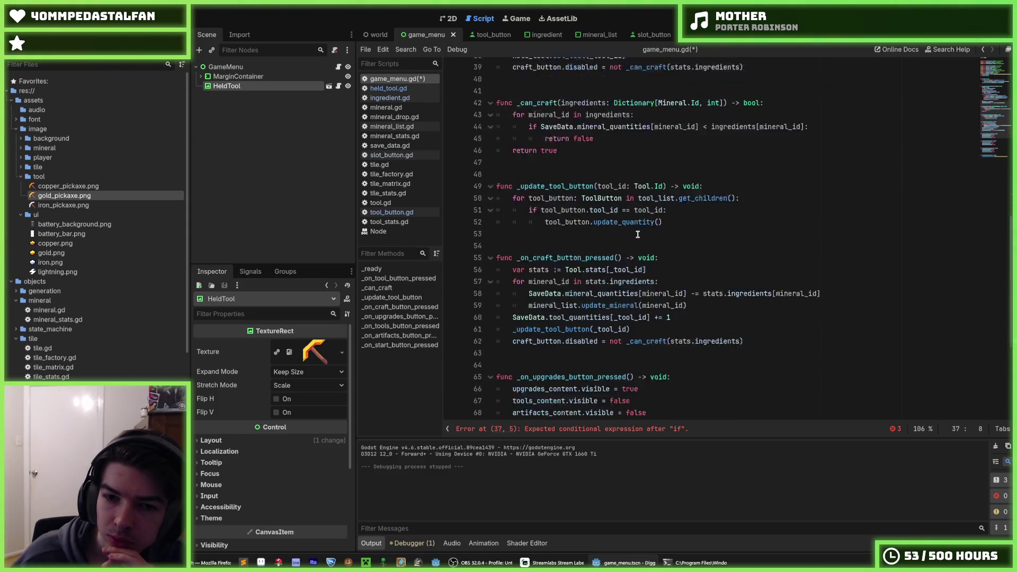
Complete it as 'if SaveData.tool_quantities[_tool_id] > 0:', indent set_tool under it, and save
drag(650, 293, 514, 292)
key(ctrl+c)
scroll(556, 228, up, 10)
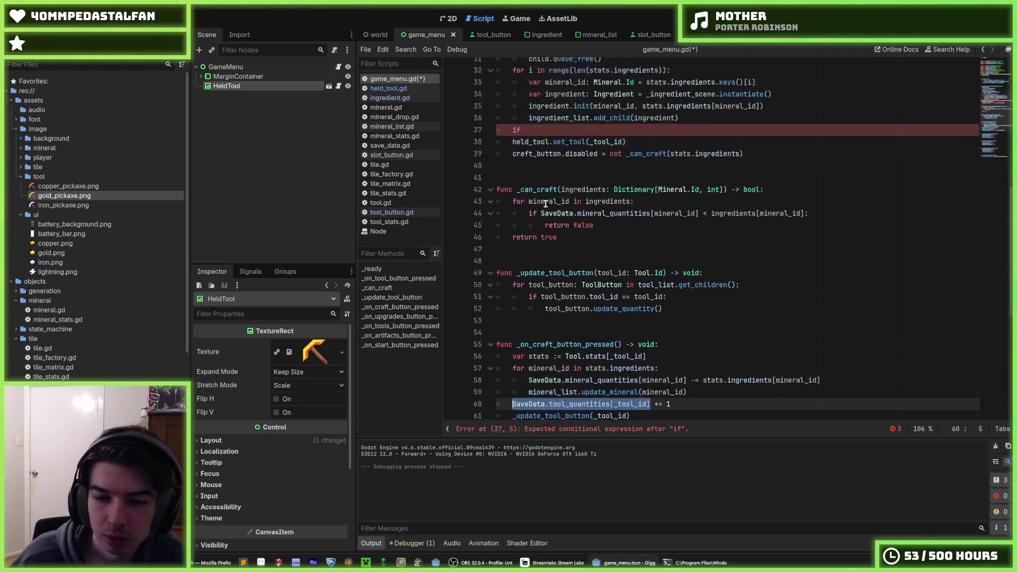
click(552, 377)
key(ctrl+v)
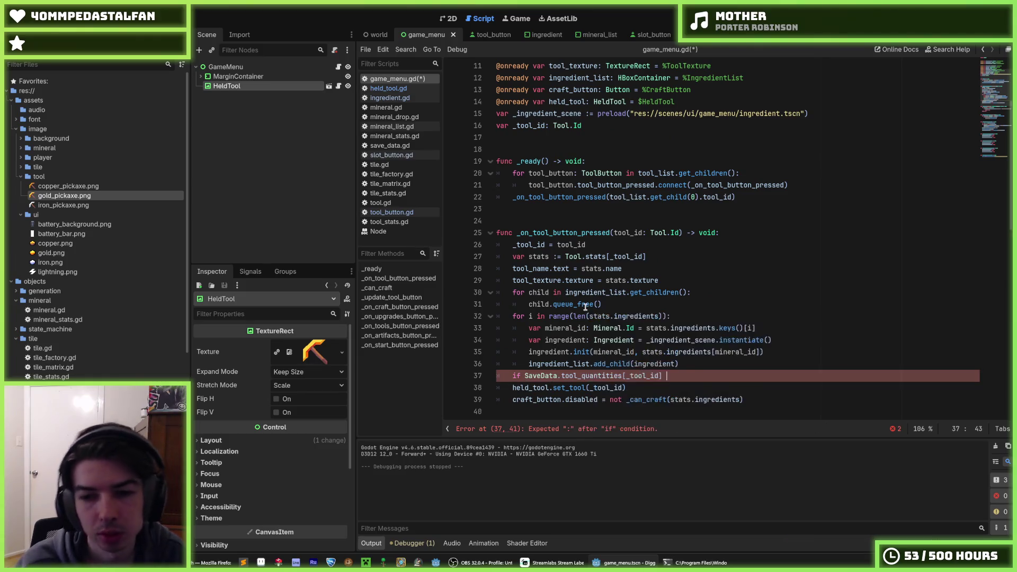
text(> 0:)
key(Down)
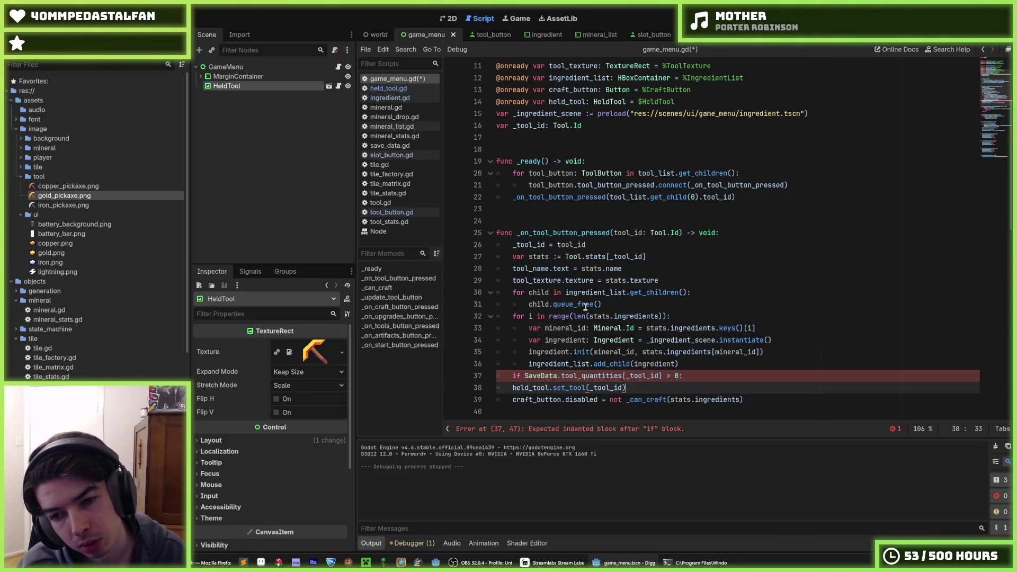
key(Tab)
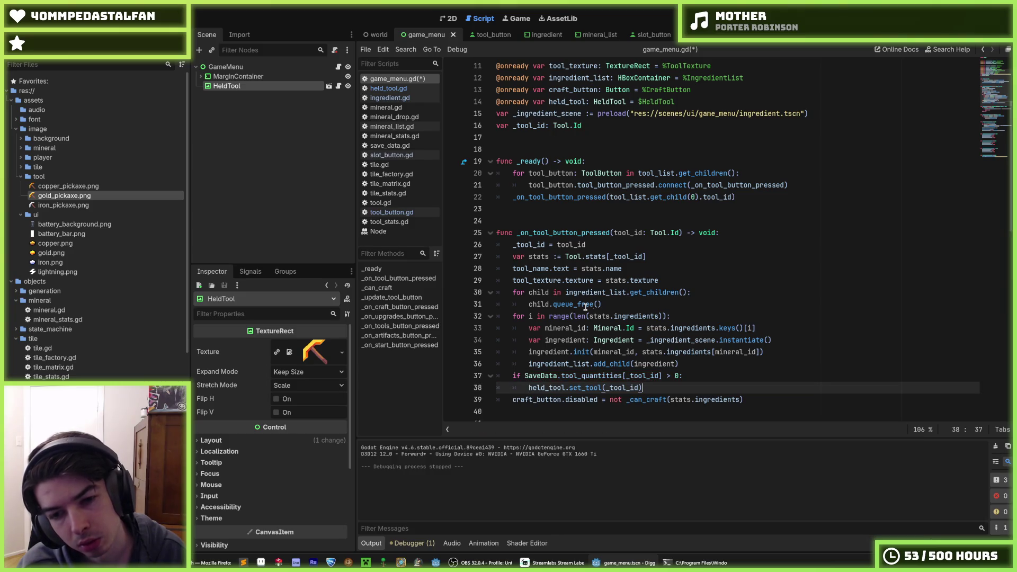
key(ctrl+s)
scroll(636, 307, down, 2)
click(684, 303)
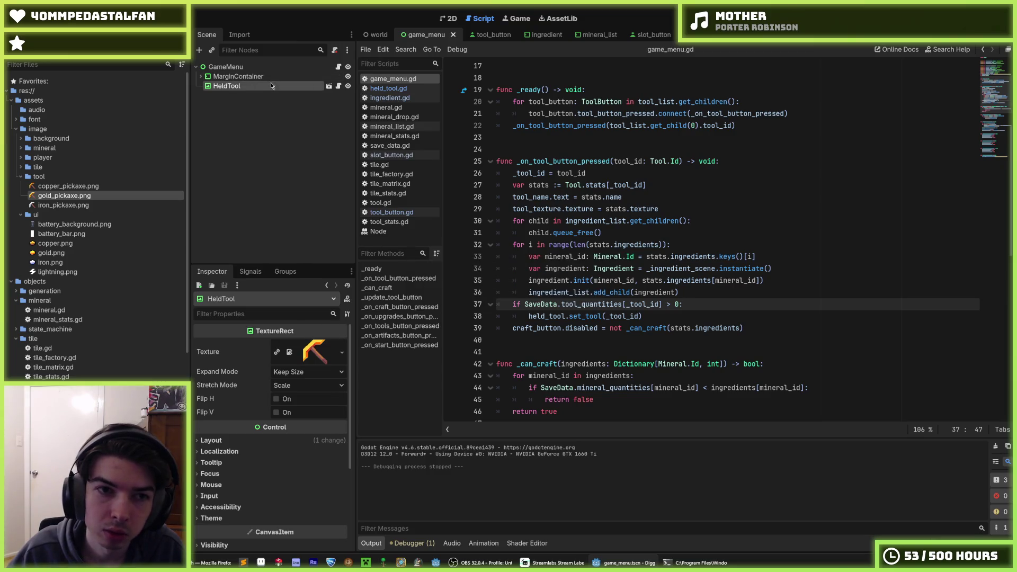
Reset the HeldTool texture to <empty>, save the scene, and close the held_tool tab
click(329, 85)
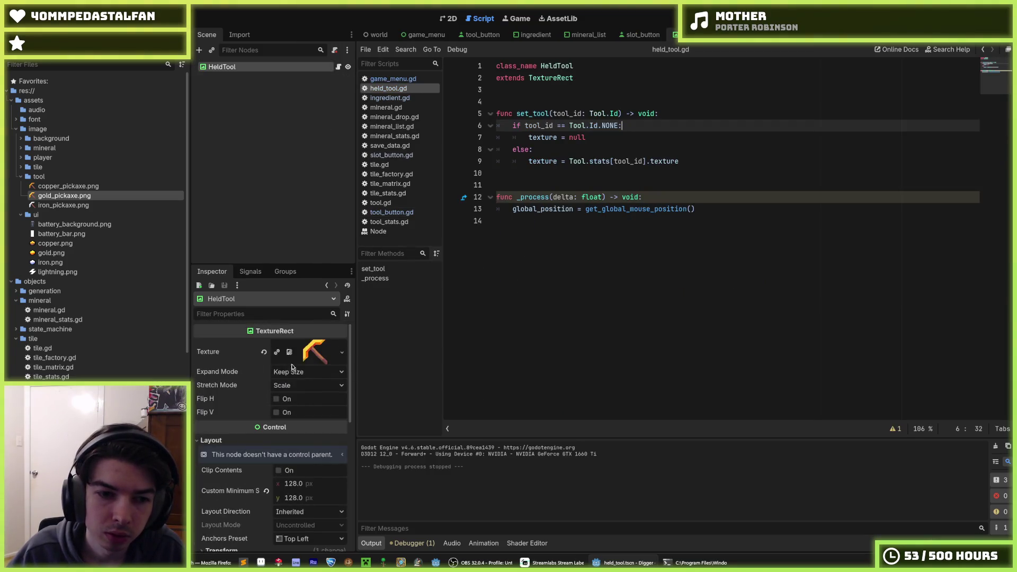
click(264, 352)
key(ctrl+s)
click(449, 18)
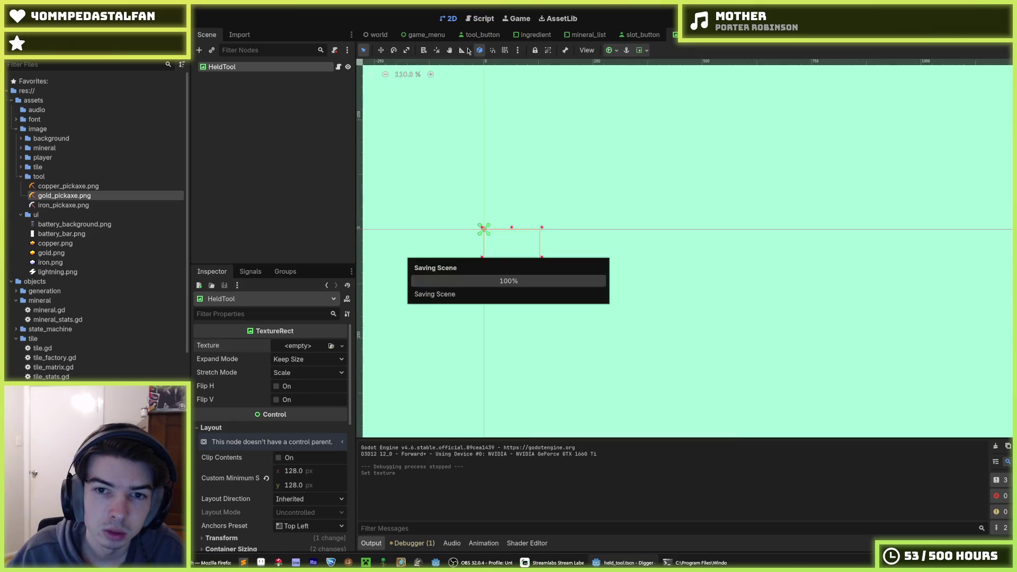
click(713, 35)
Re-save the world and game_menu scenes and open the GameMenu script
click(588, 34)
click(538, 35)
click(425, 35)
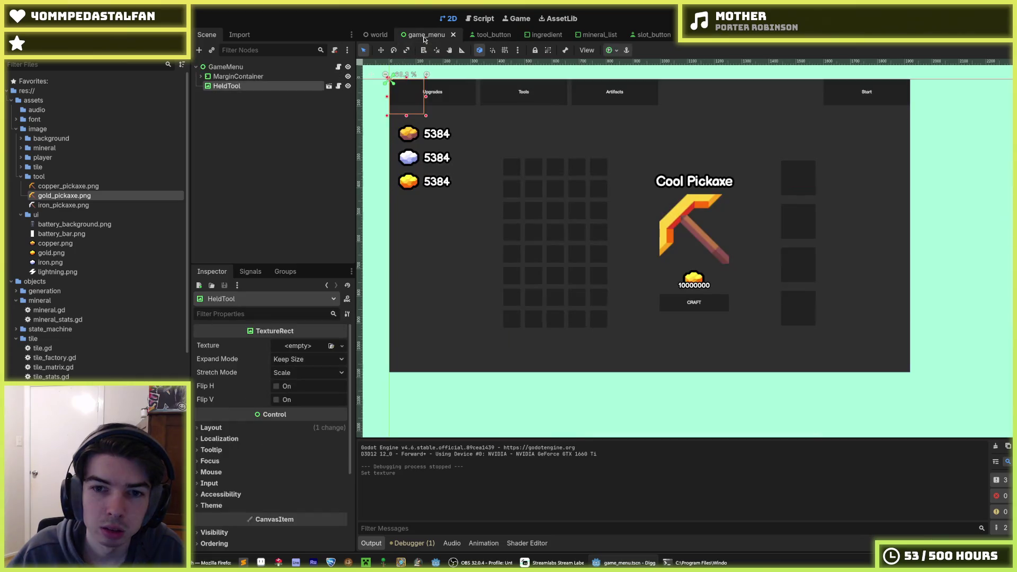
click(376, 35)
key(ctrl+s)
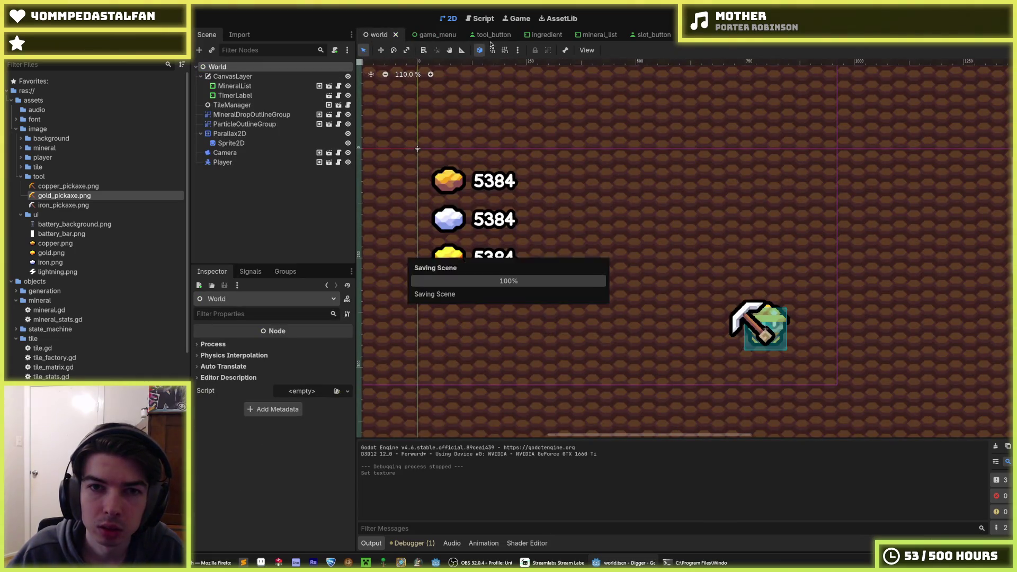
click(442, 35)
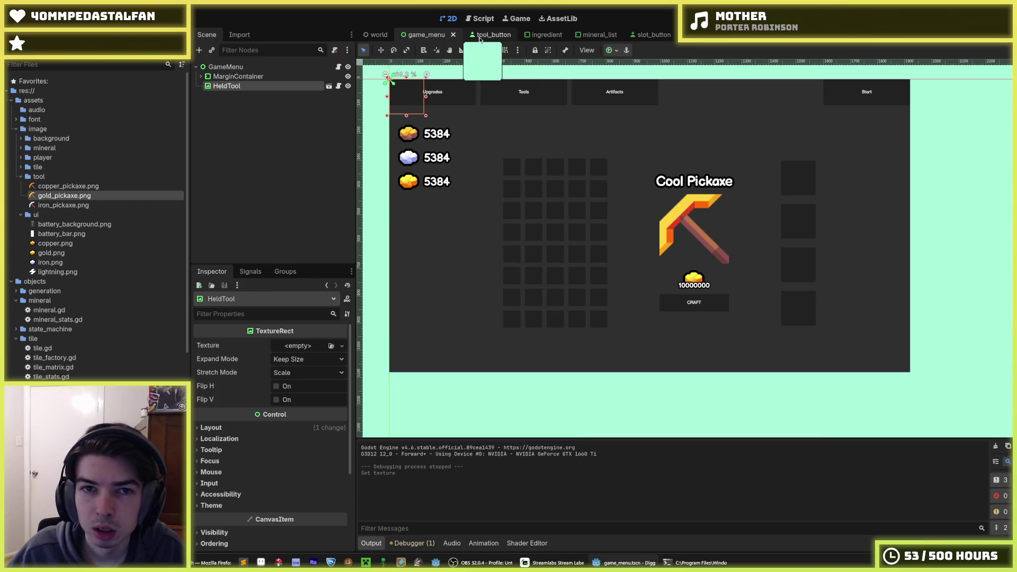
key(ctrl+s)
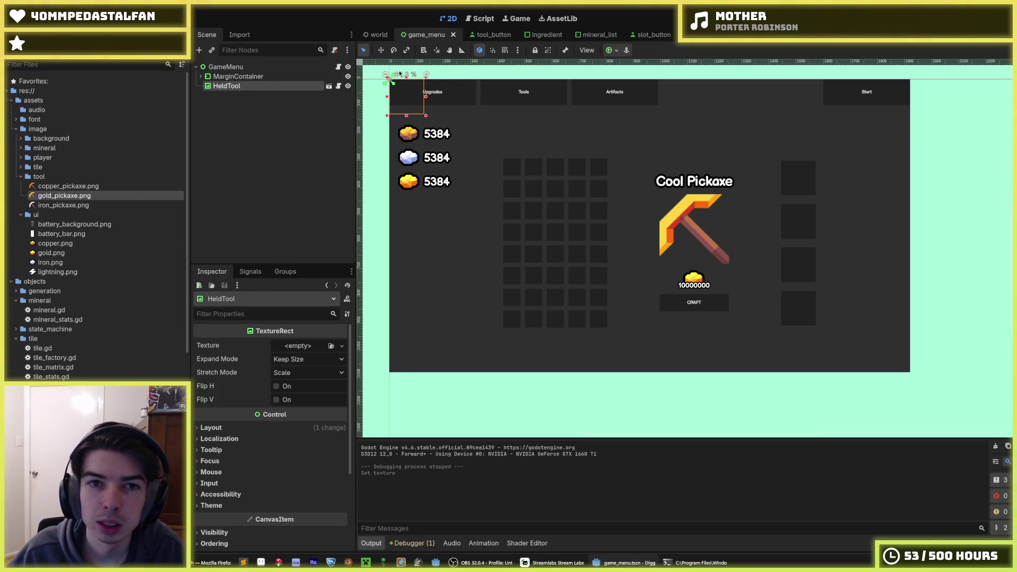
click(339, 67)
scroll(512, 223, up, 5)
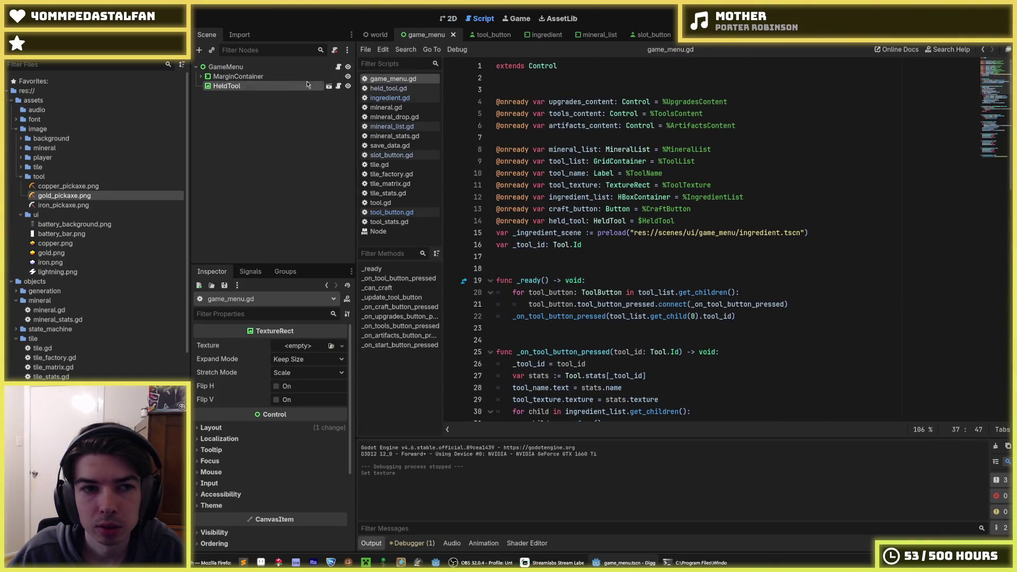
Give the SlotList node a scene-unique name so it can be referenced as %SlotList
click(200, 76)
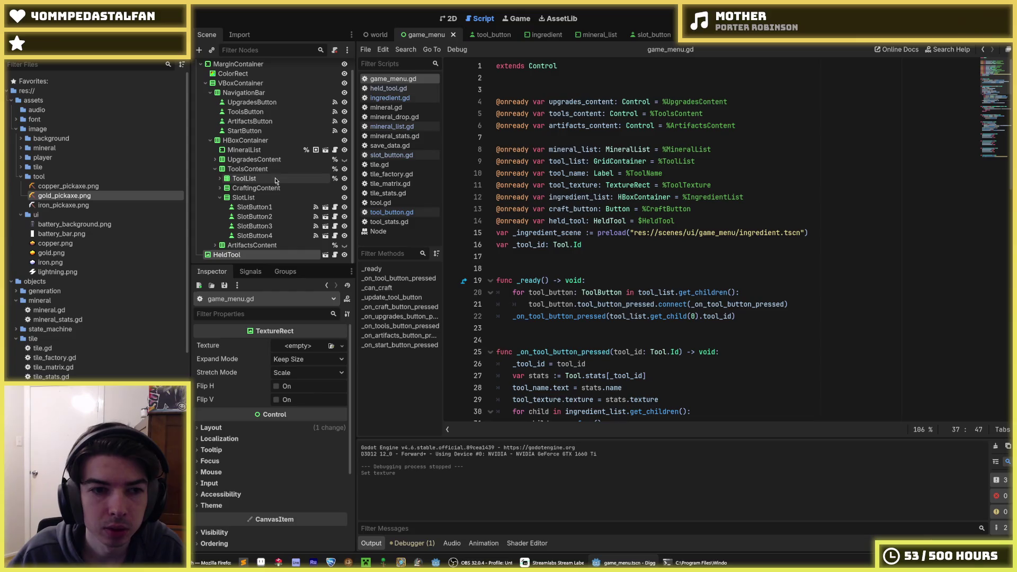
click(275, 208)
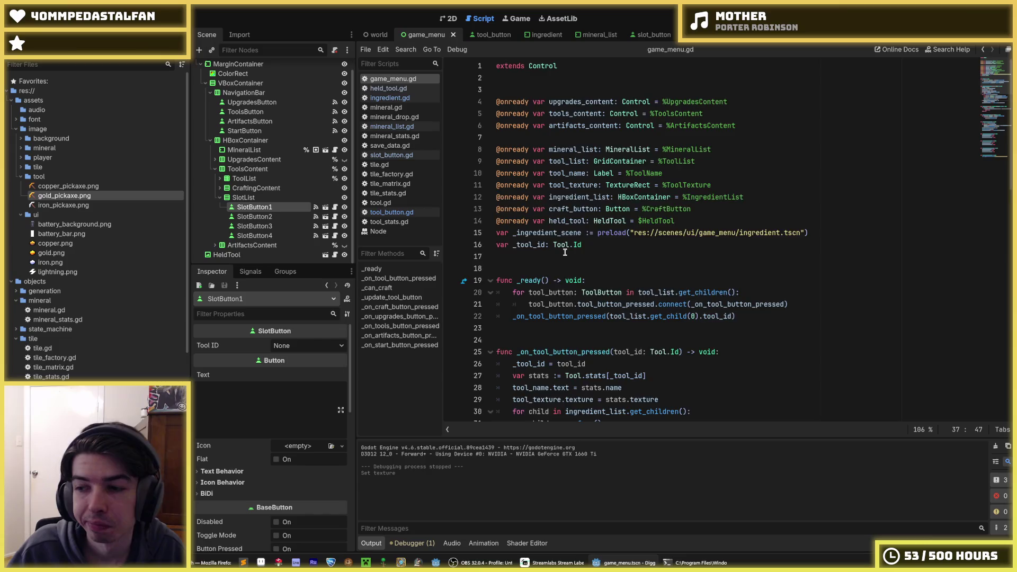
scroll(564, 252, down, 3)
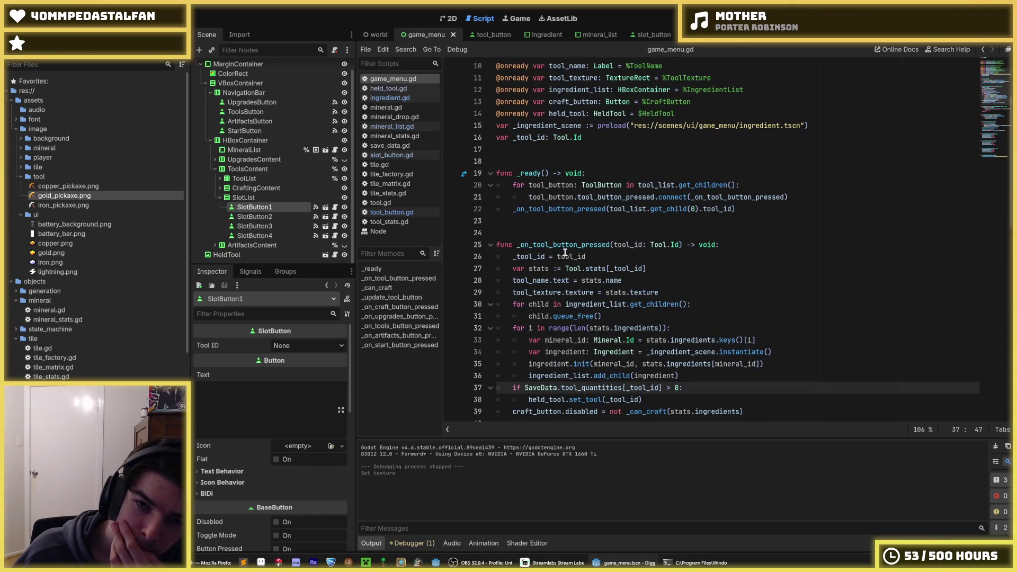
mouse_move(795, 197)
mouse_down()
mouse_move(530, 196)
mouse_move(568, 184)
mouse_up()
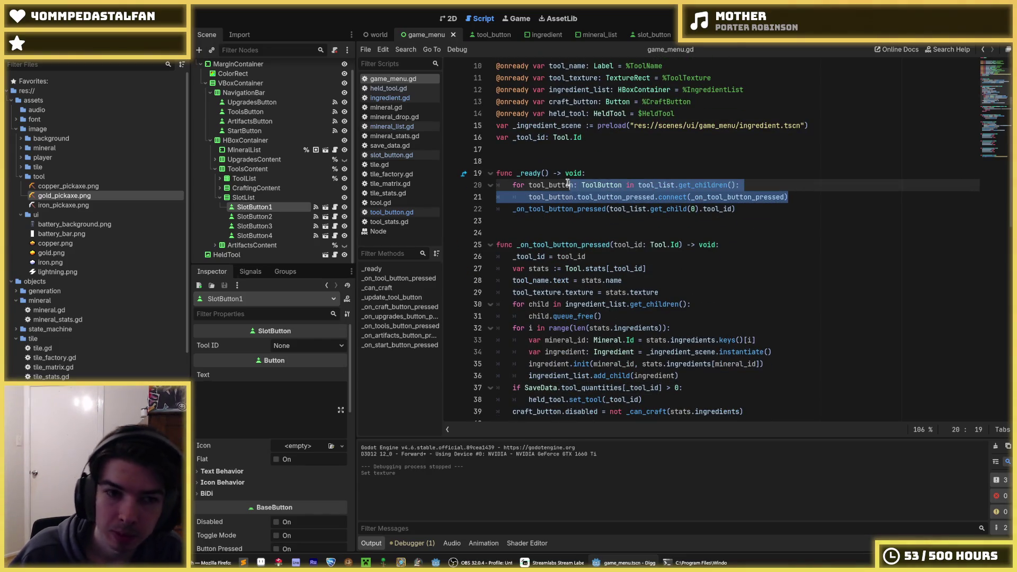
click(605, 185)
click(246, 197)
right_click(252, 198)
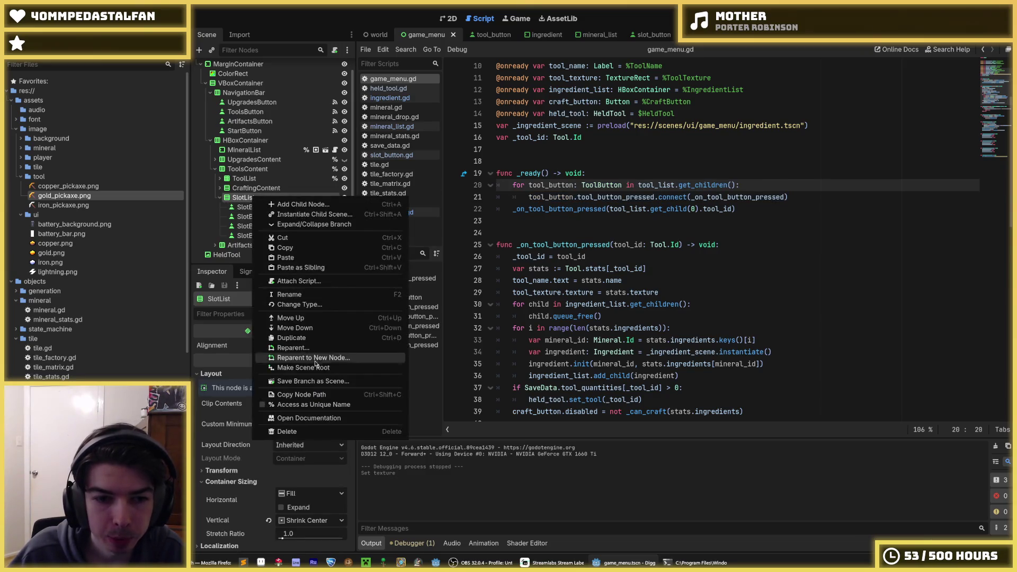
click(313, 405)
Duplicate the tool_list declaration onto line 14 and rename it slot_list
scroll(613, 198, up, 3)
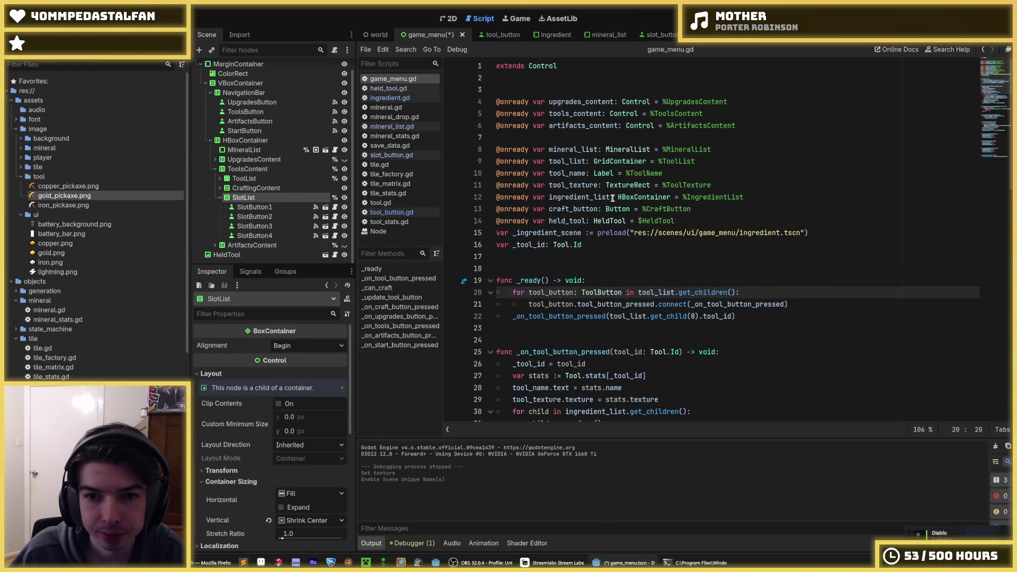
click(657, 162)
key(ctrl+shift+d)
key(alt+Down)
key(alt+Down)
key(alt+Down)
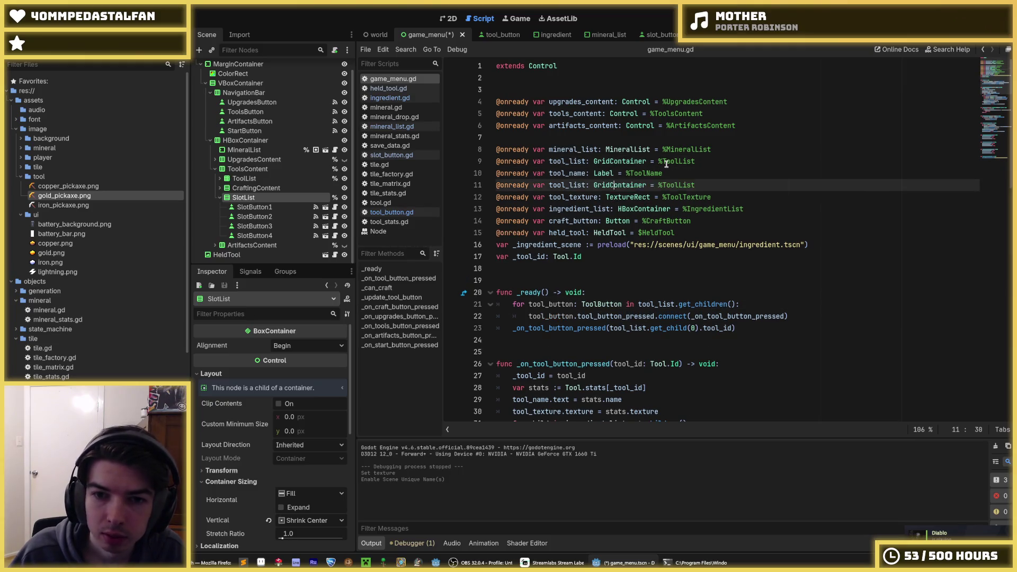
drag(565, 222, 549, 221)
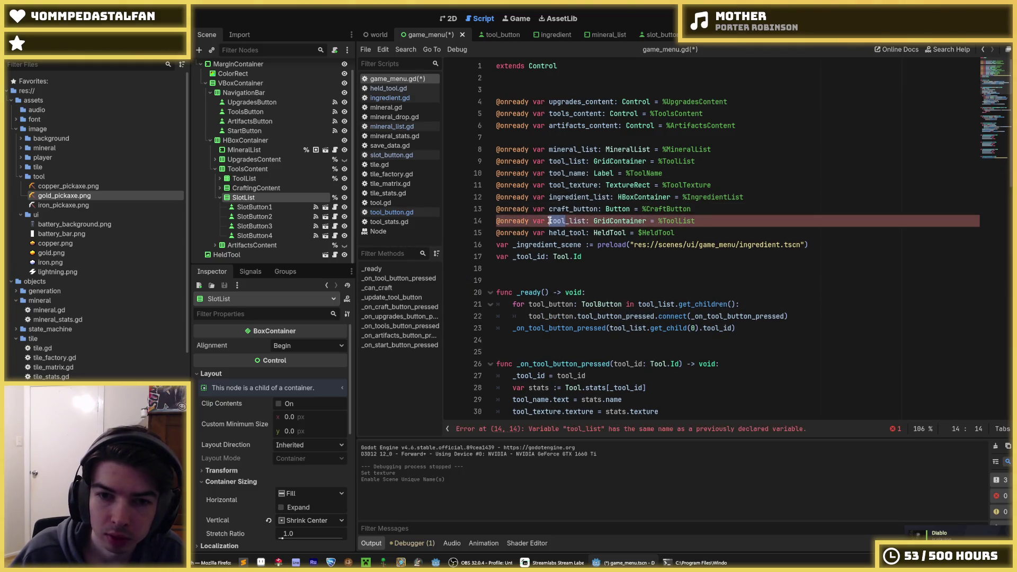
text(slot)
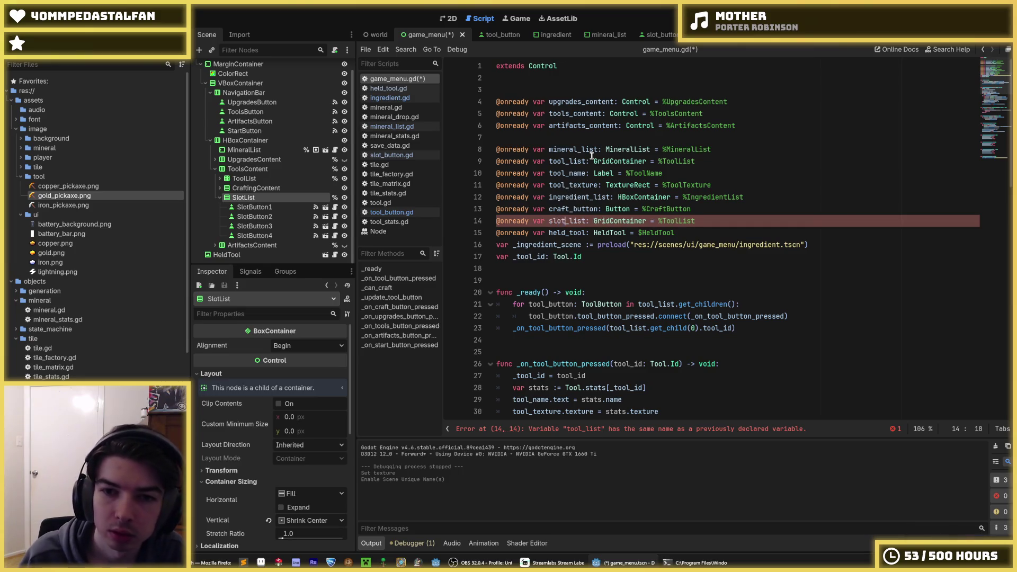
click(581, 209)
Change the copy's path to %SlotList and its type to VBoxContainer, then save
drag(680, 221, 663, 221)
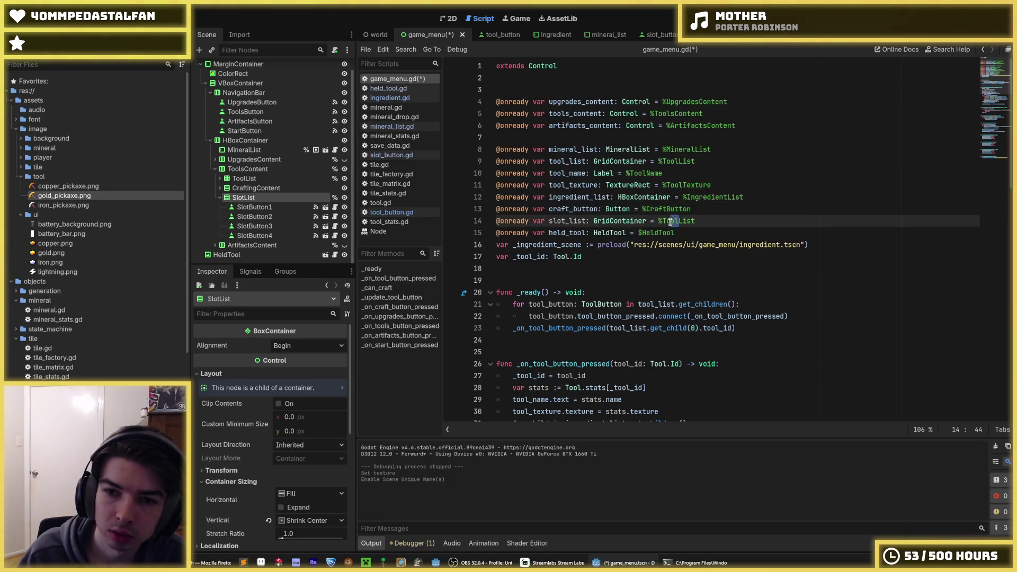
text(Slot)
key(Escape)
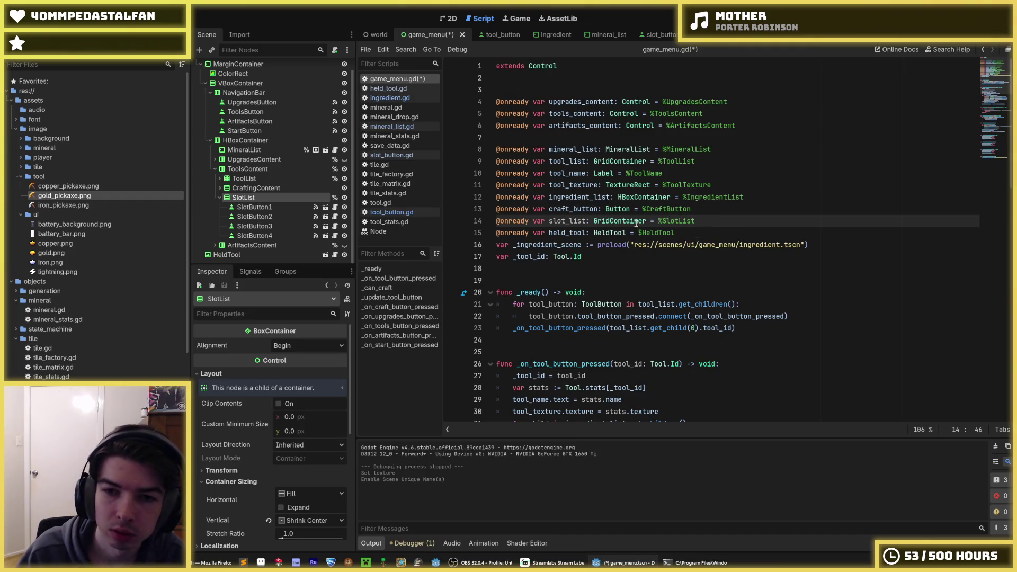
drag(610, 221, 593, 221)
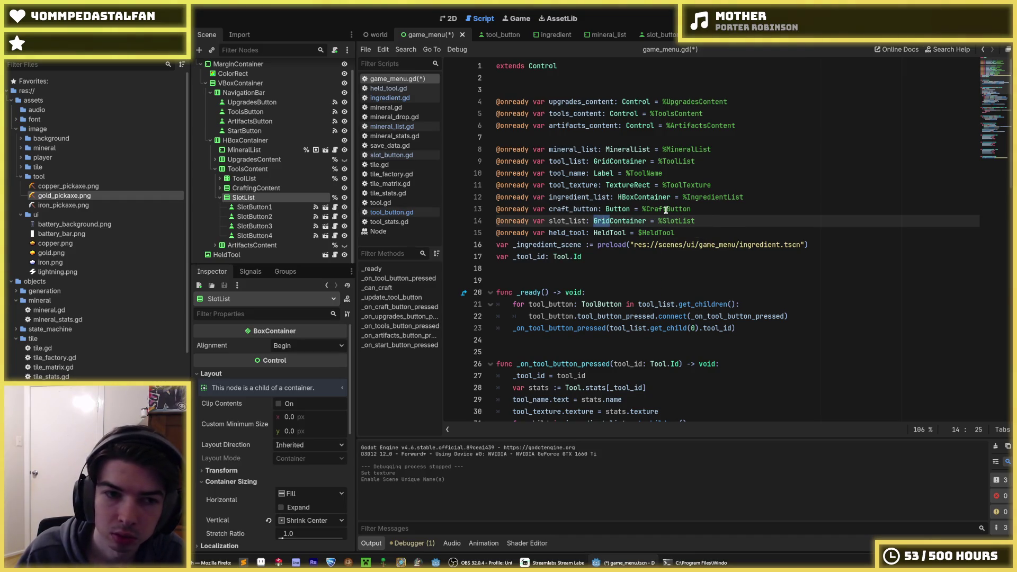
text(VBox)
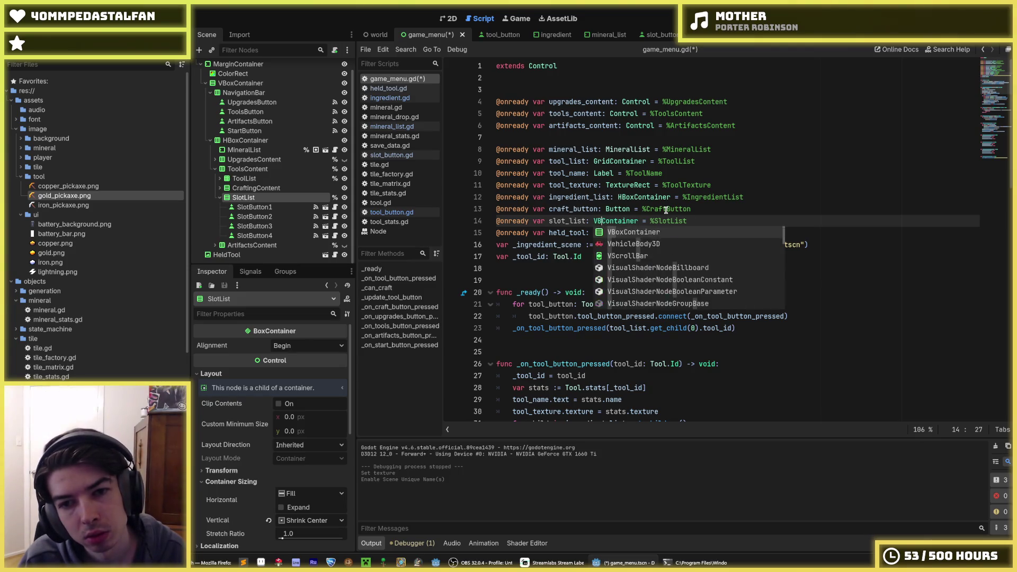
key(ctrl+s)
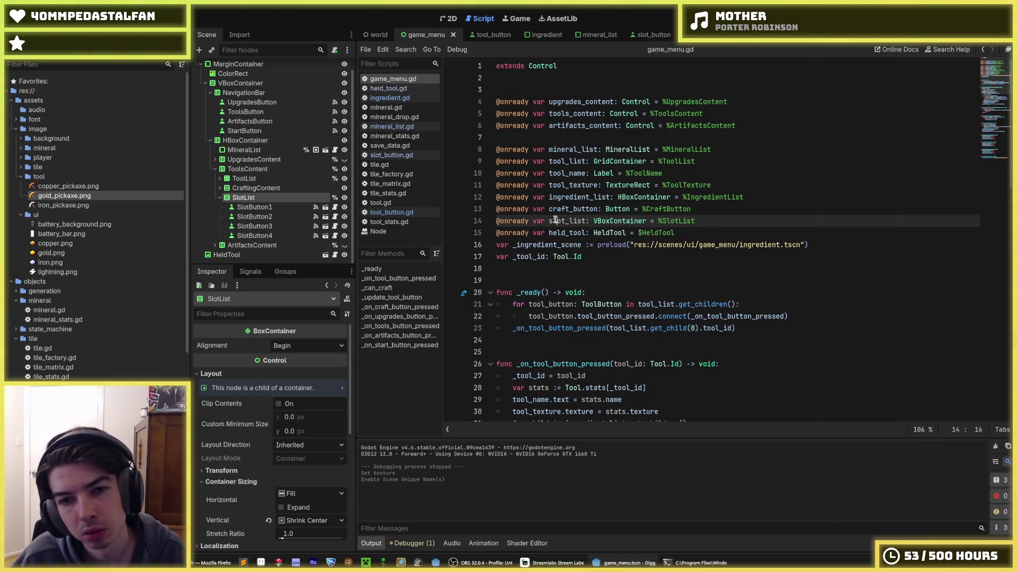
double_click(556, 221)
drag(611, 221, 593, 221)
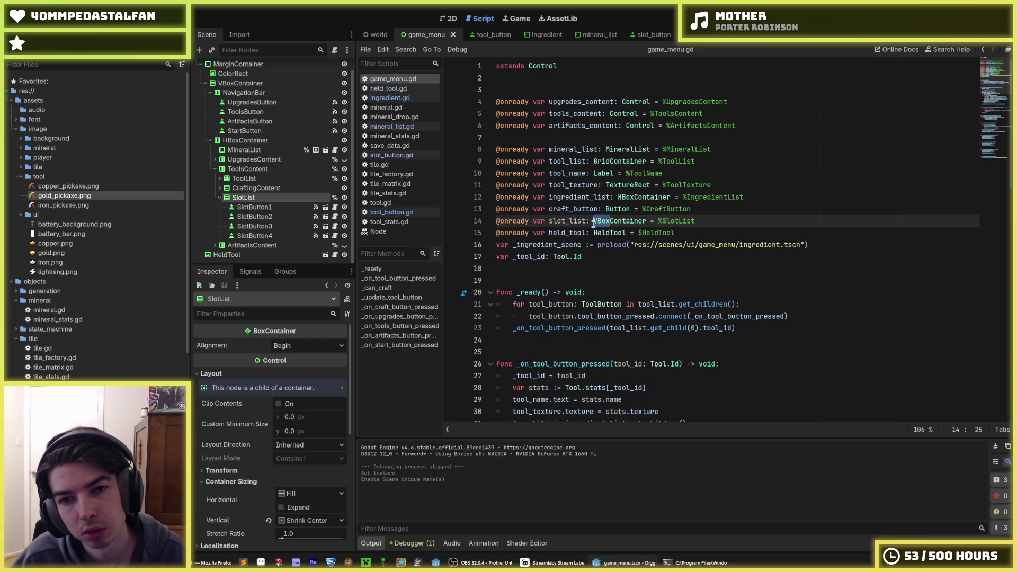
scroll(659, 233, down, 2)
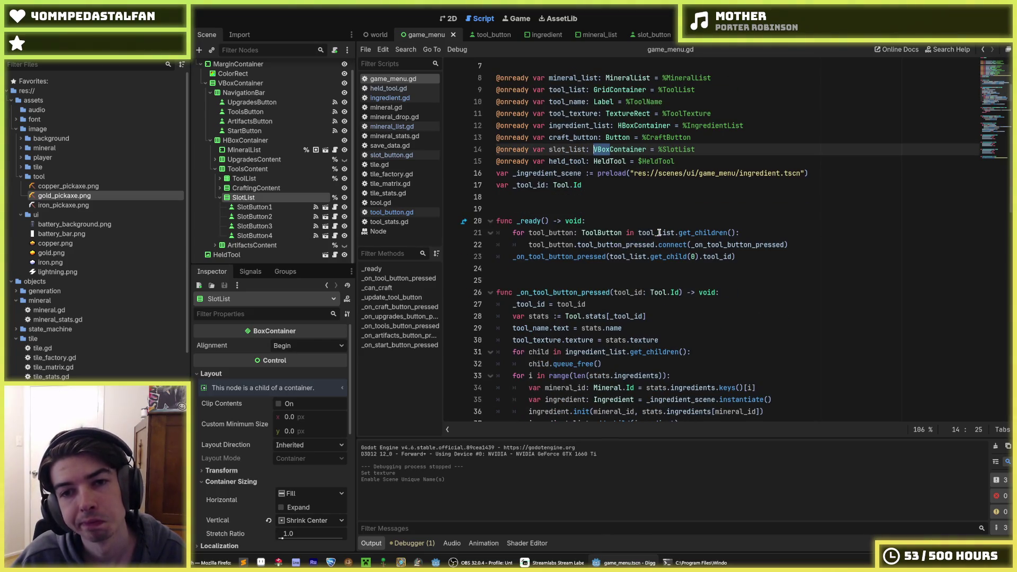
Review the mineral id and ingredient instantiation lines around lines 34–35
scroll(659, 233, down, 2)
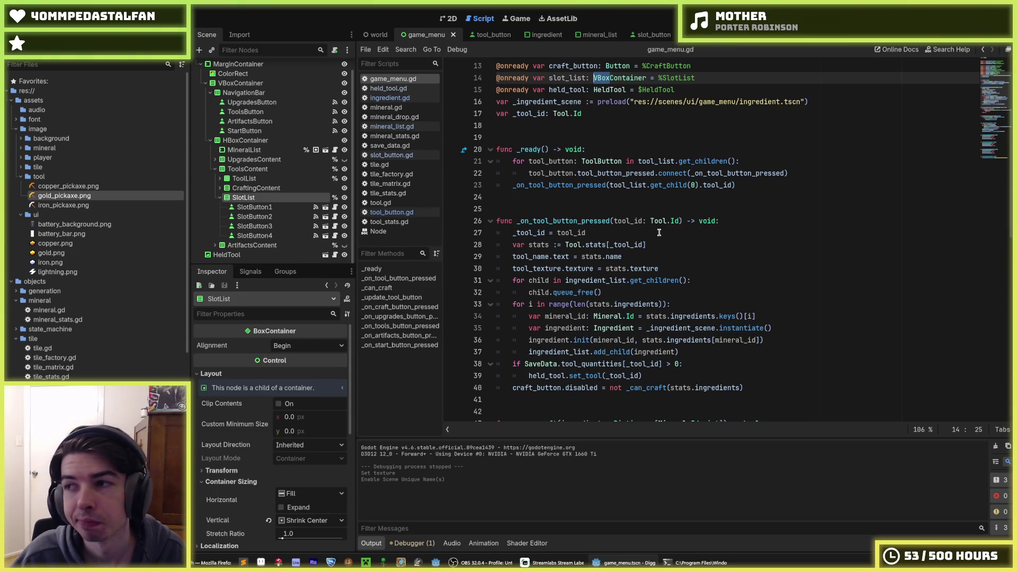
scroll(659, 233, down, 2)
click(779, 245)
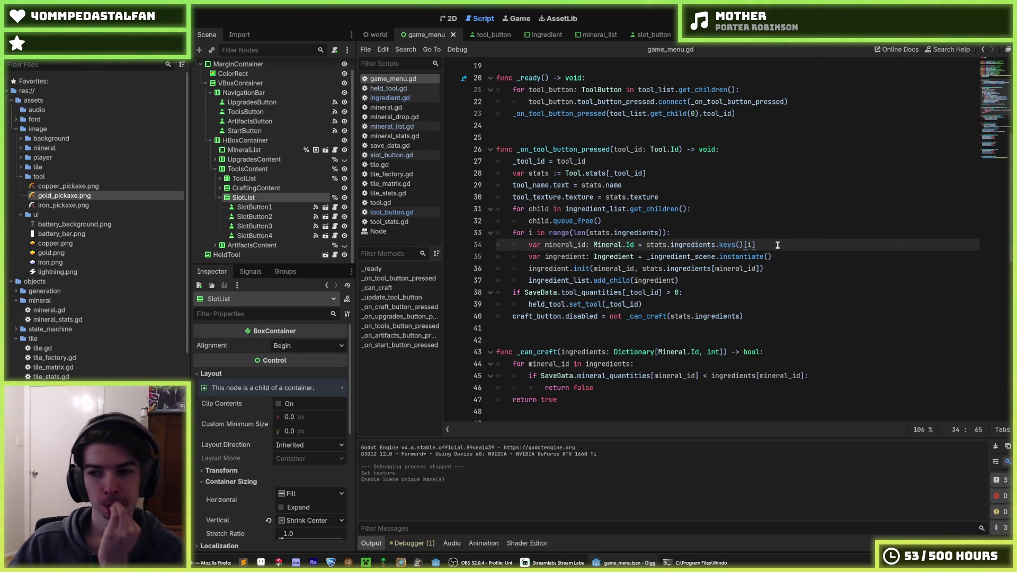
click(781, 255)
click(782, 241)
click(785, 253)
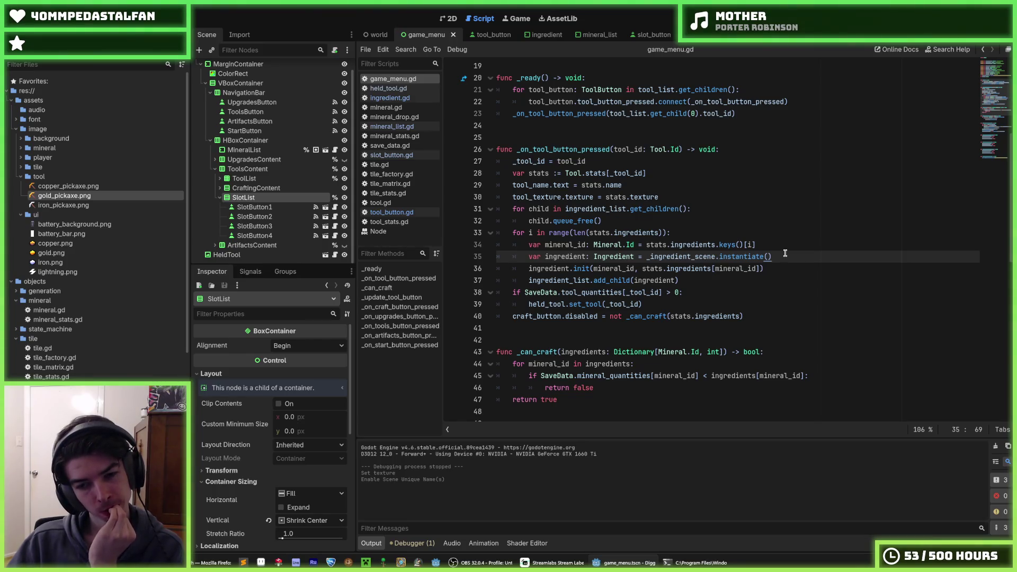
click(776, 246)
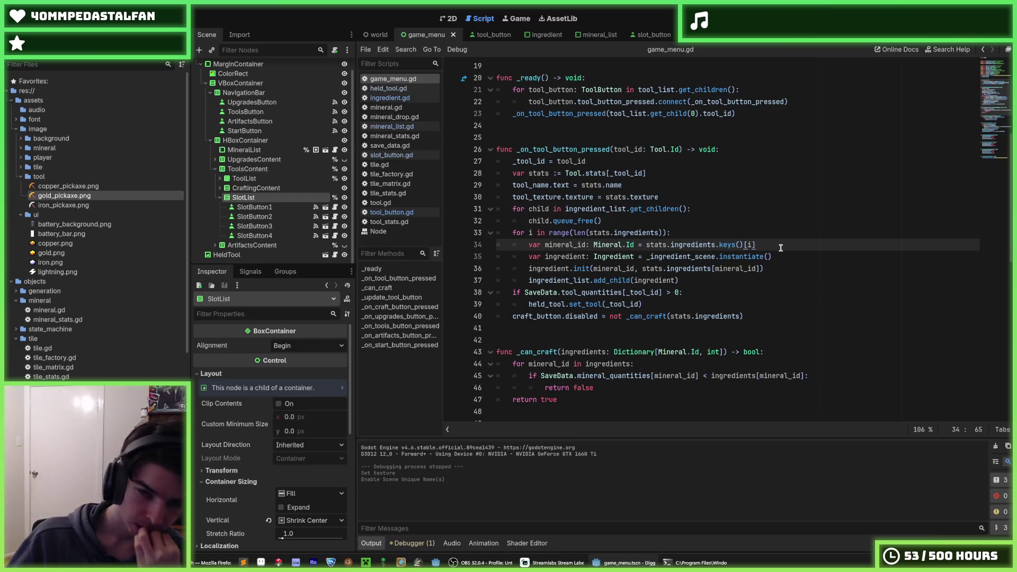
click(776, 253)
click(774, 248)
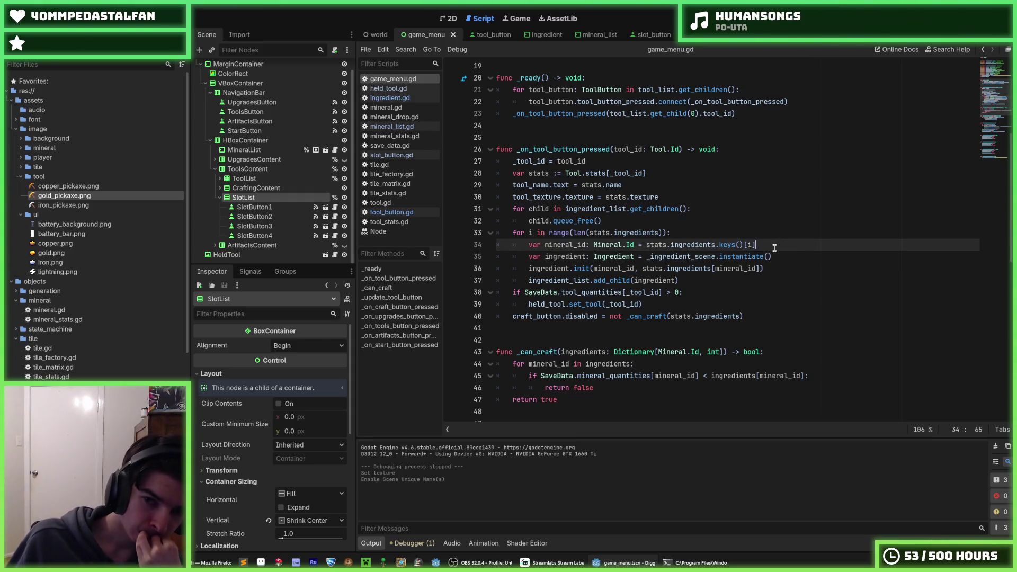
click(684, 300)
Select the ToolButton connection loop in _ready and duplicate it directly below itself
scroll(684, 300, up, 4)
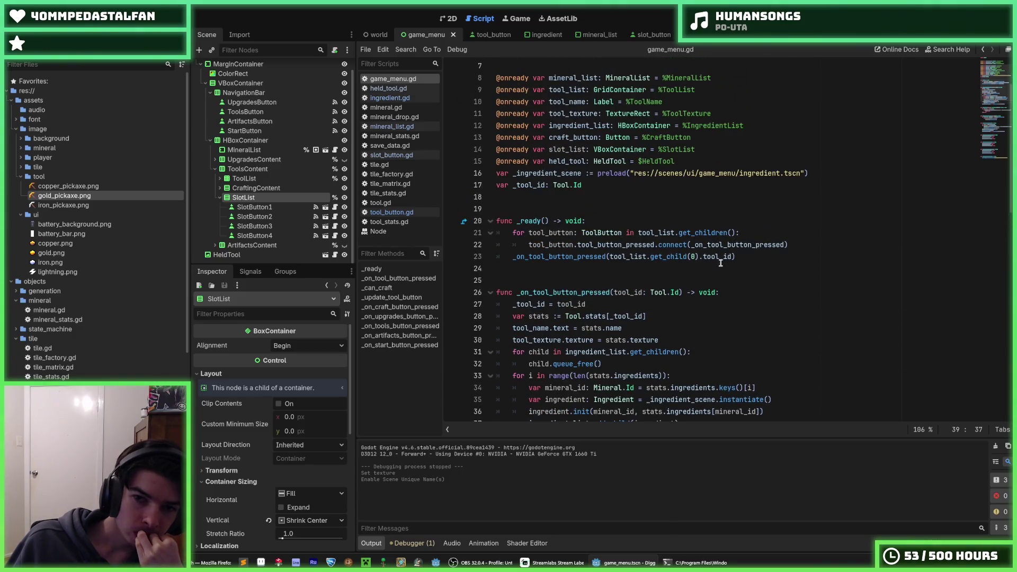
drag(815, 245, 769, 221)
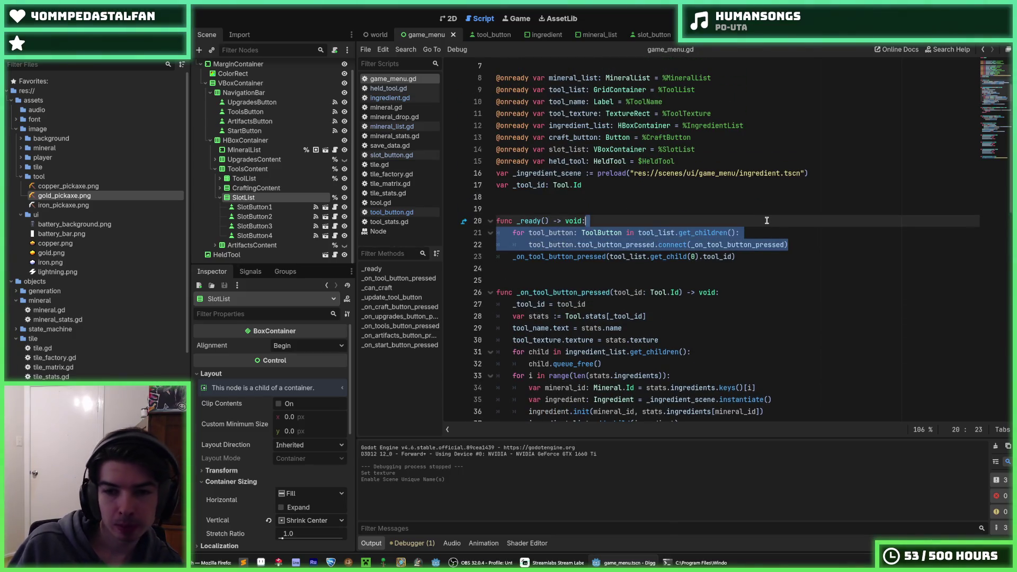
key(ctrl+shift+d)
click(563, 258)
Rename every tool to slot in the copied loop, change ToolButton to SlotButton, and save
drag(545, 258, 529, 258)
key(ctrl+d)
key(ctrl+d)
key(ctrl+d)
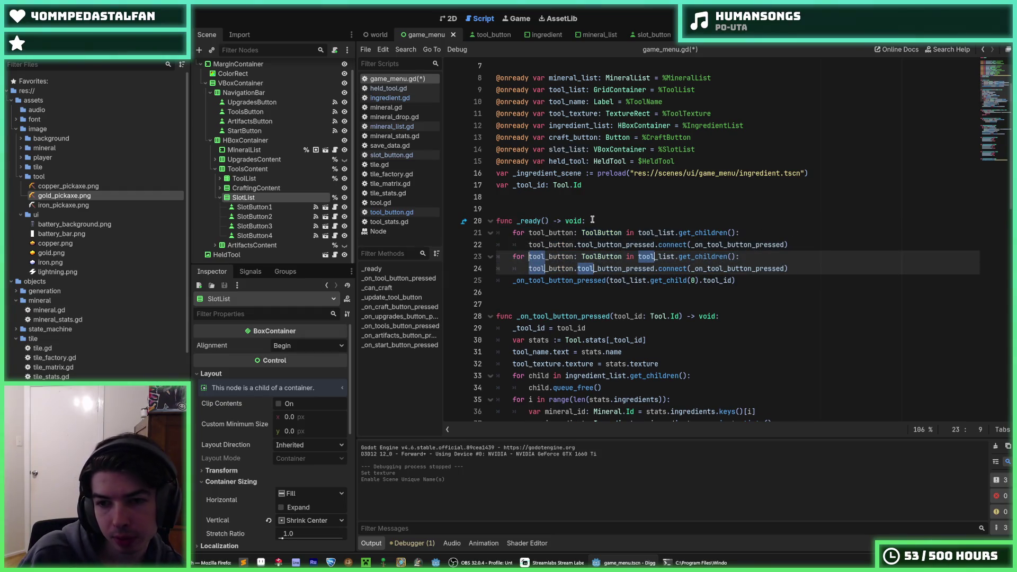
text(slot)
drag(601, 256, 581, 256)
text(Slot)
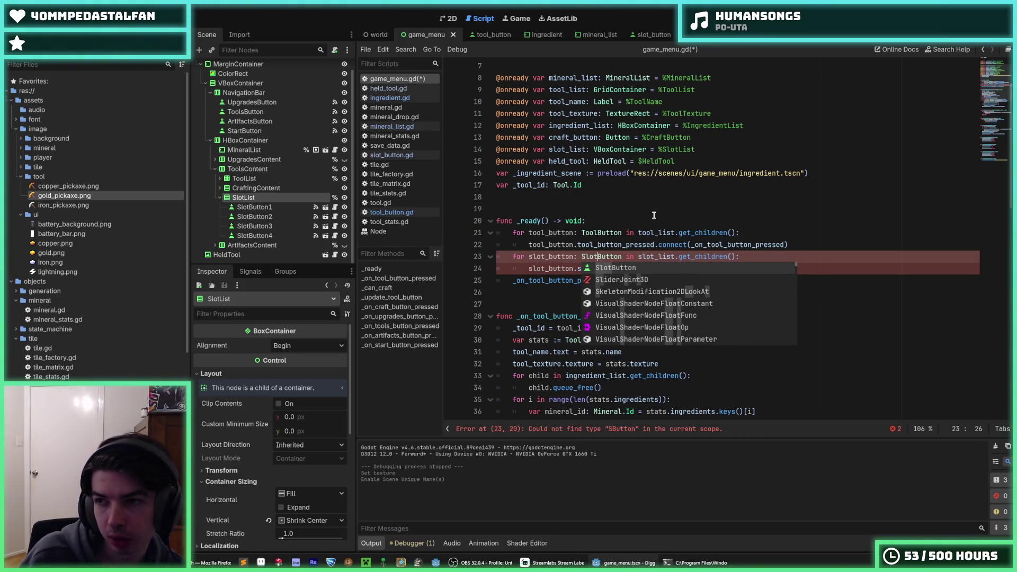
key(ctrl+s)
key(Escape)
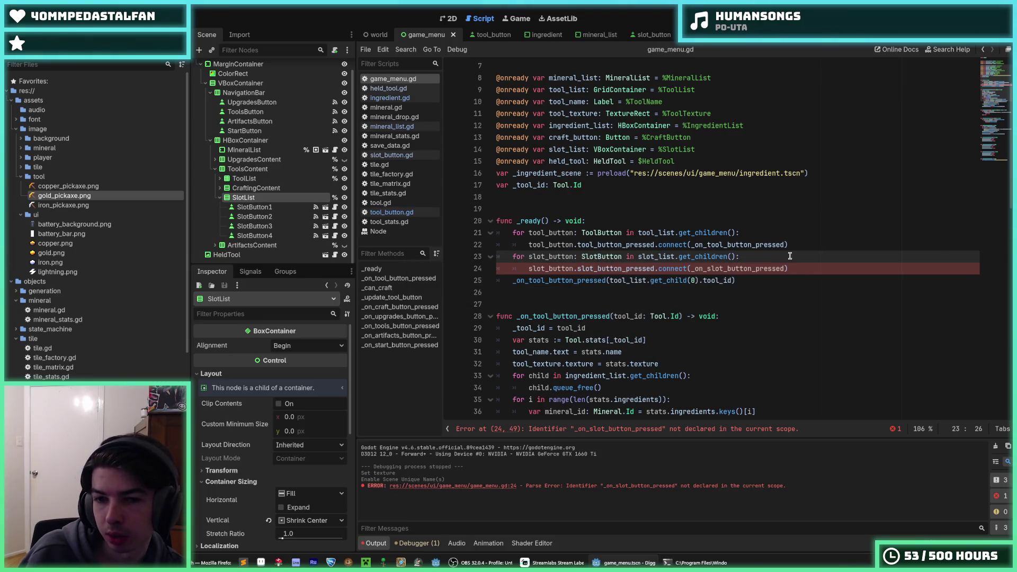
Inspect the slot_button_pressed connection on line 24 of the copied loop
double_click(600, 269)
triple_click(600, 268)
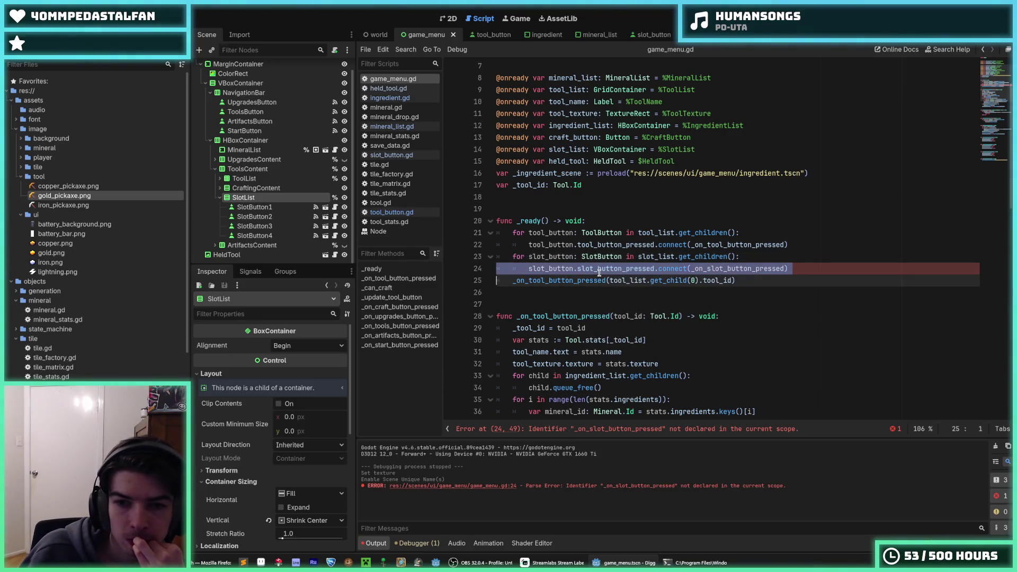
click(603, 269)
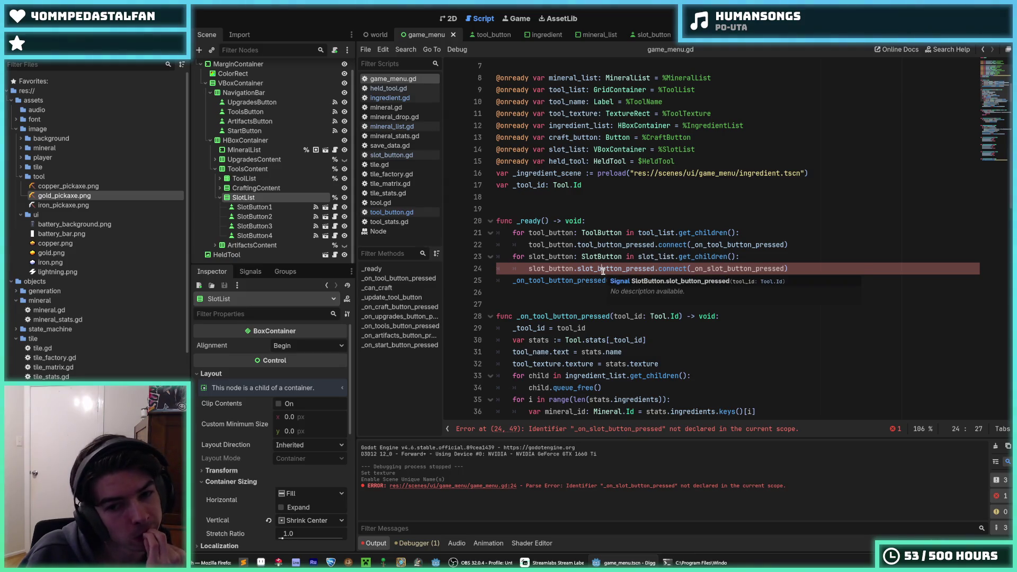
mouse_move(603, 271)
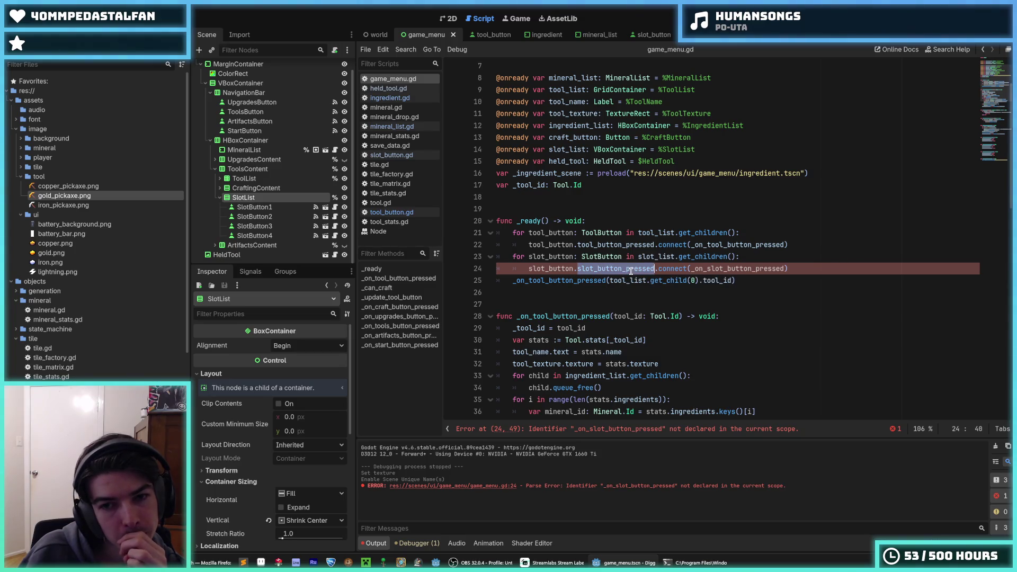
click(620, 267)
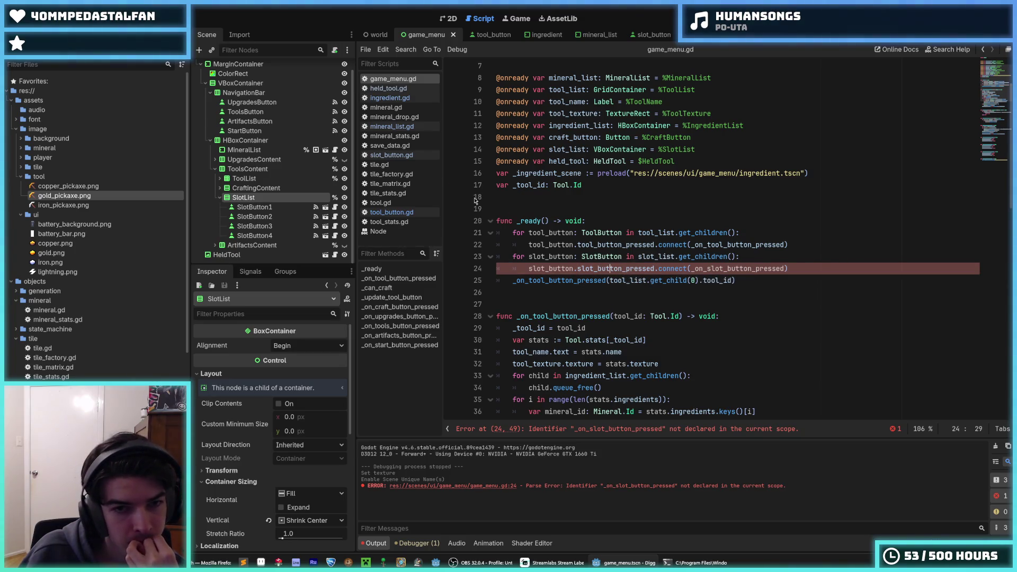
Review slot_button.gd's slot_button_pressed signal declaration and its emit call in _on_pressed
click(390, 145)
click(391, 155)
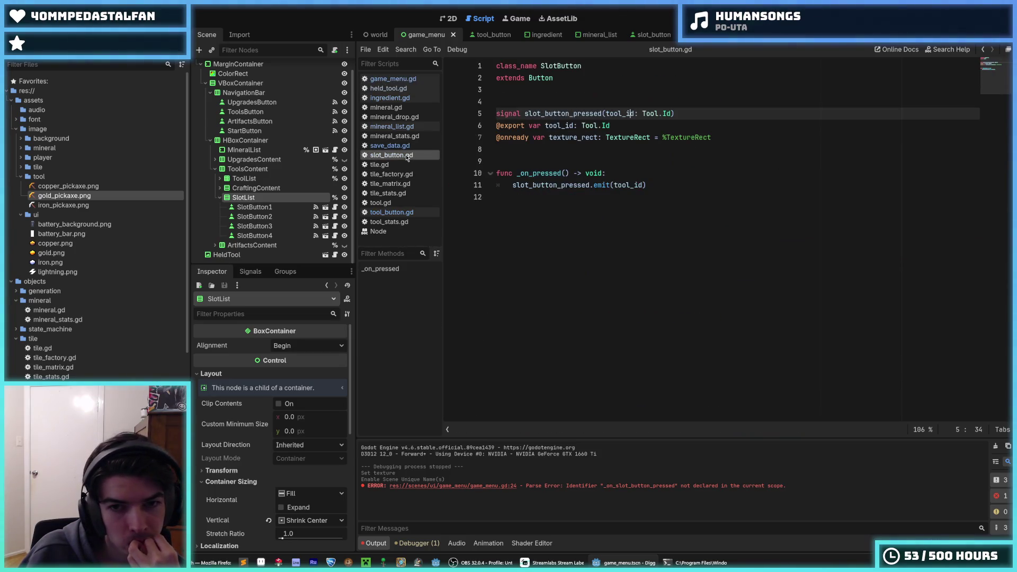
click(533, 171)
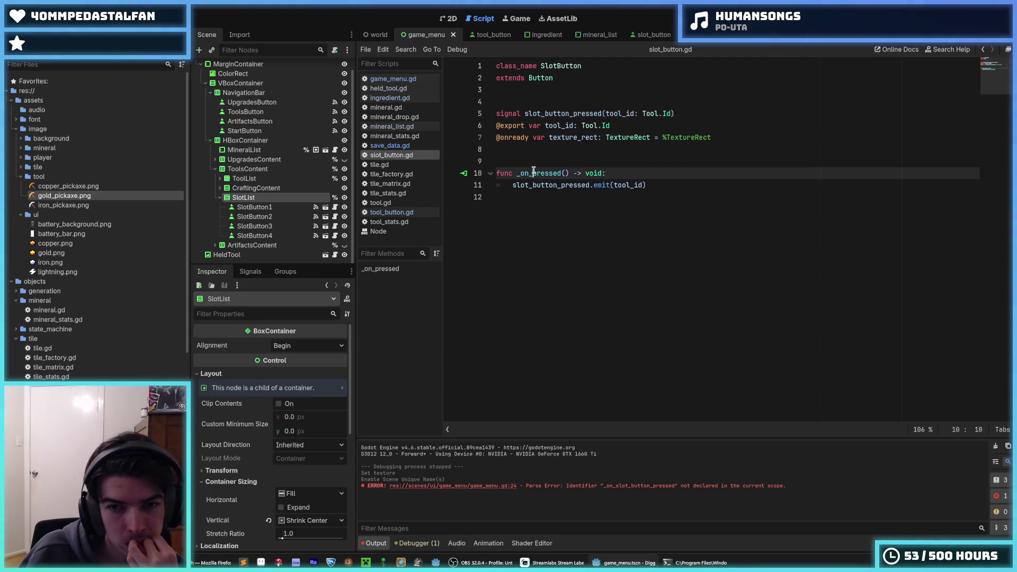
click(557, 114)
double_click(585, 114)
click(584, 114)
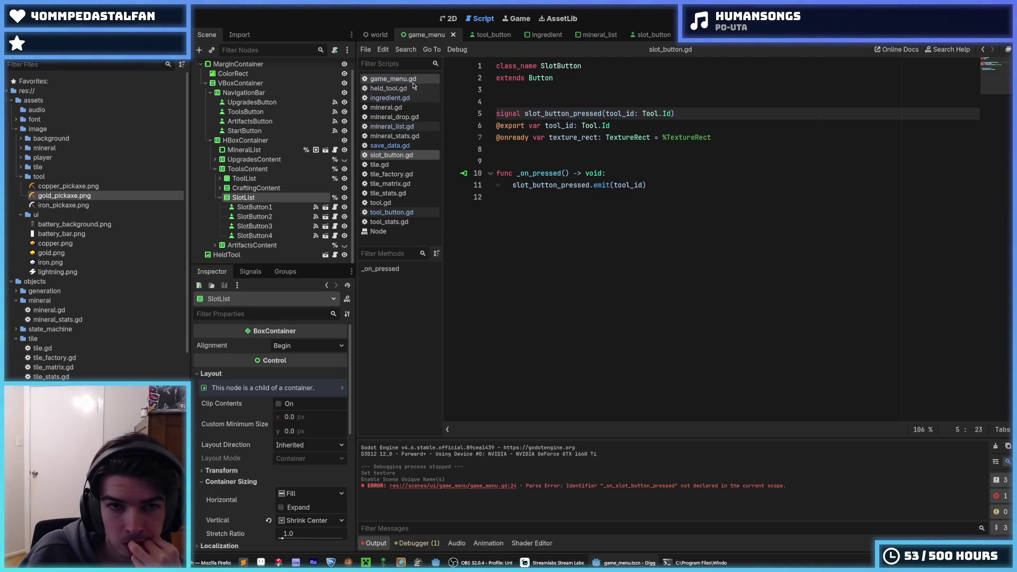
click(388, 88)
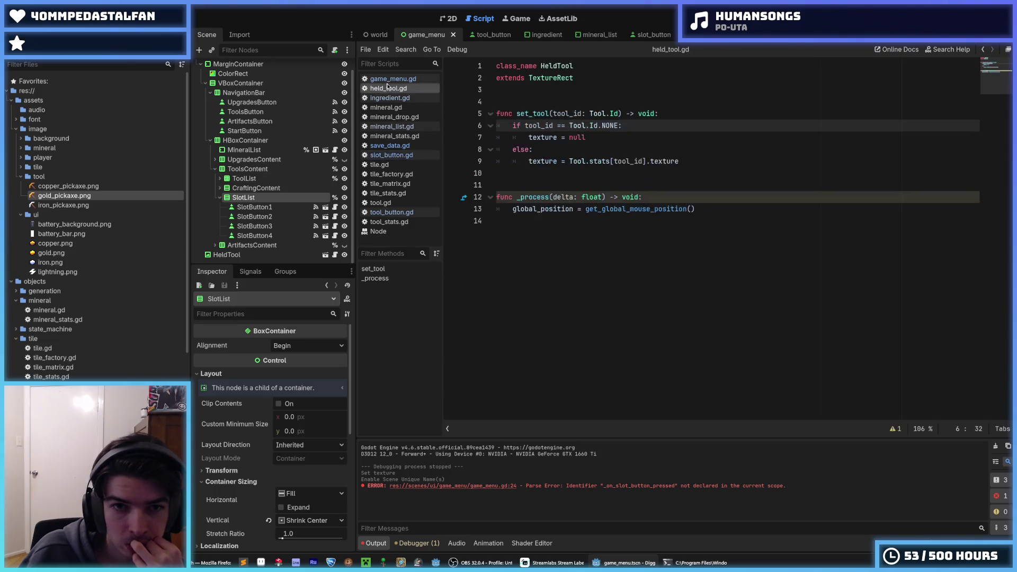
click(394, 79)
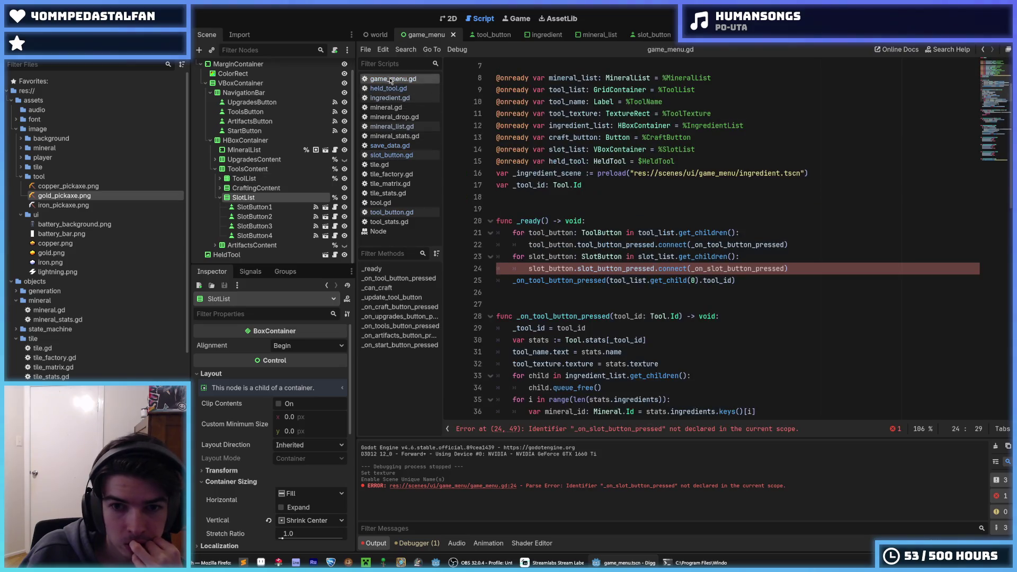
Check the undeclared _on_slot_button_pressed handler on line 24, then switch to held_tool.gd
double_click(629, 268)
double_click(721, 268)
scroll(720, 274, down, 5)
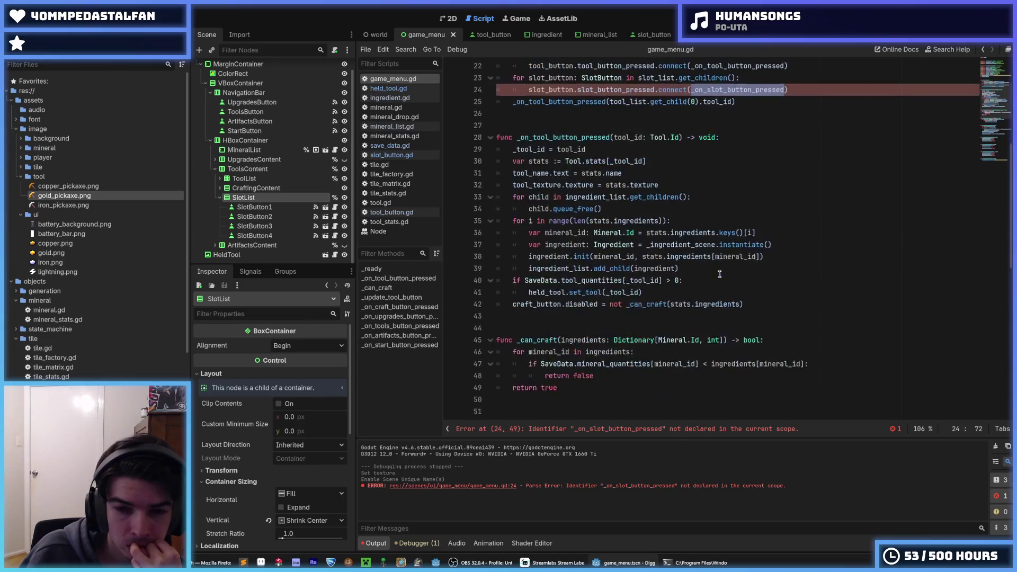
scroll(719, 273, down, 12)
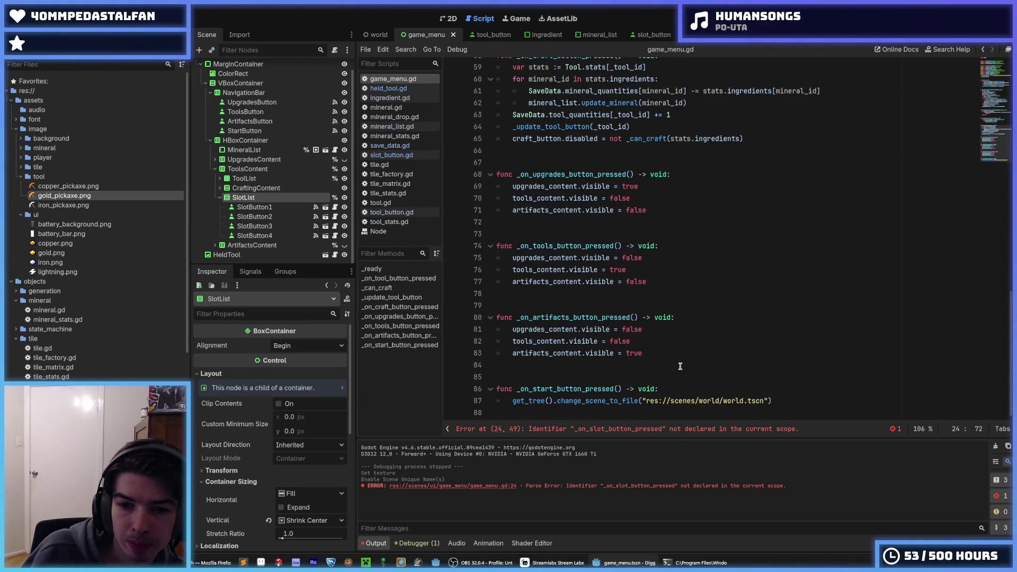
scroll(680, 366, up, 12)
scroll(651, 323, up, 3)
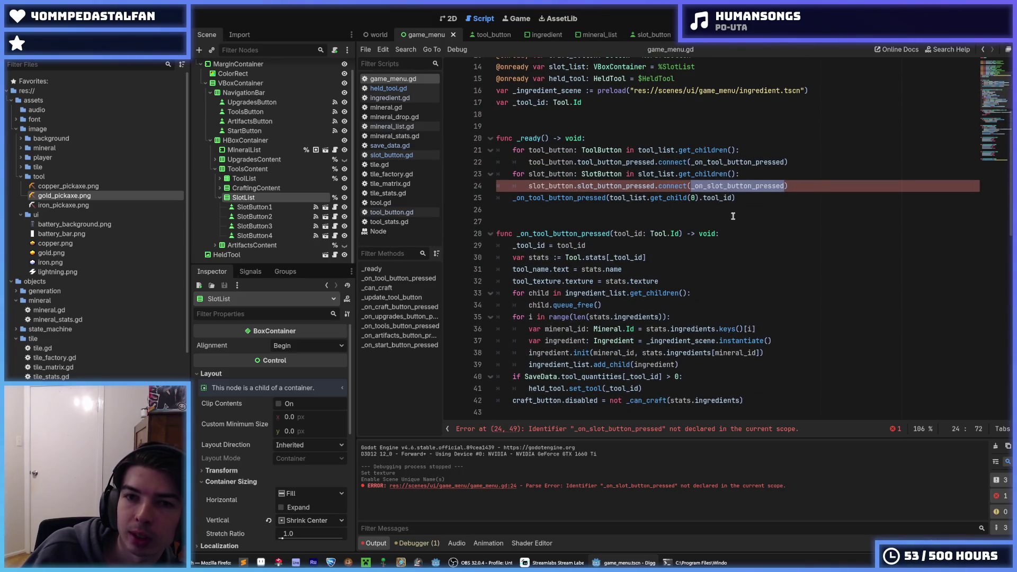
click(785, 177)
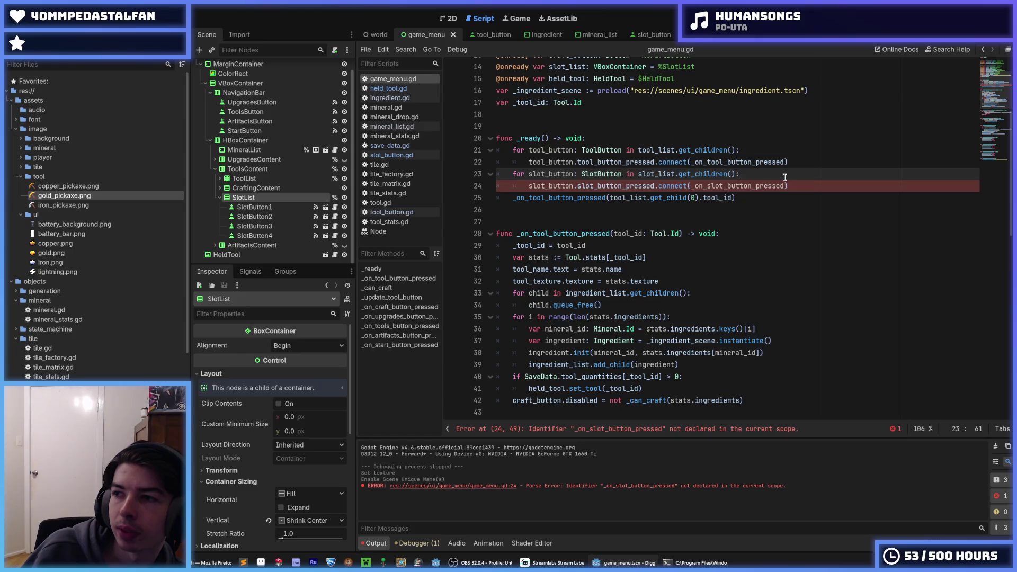
key(Down)
key(Down)
key(Up)
key(Up)
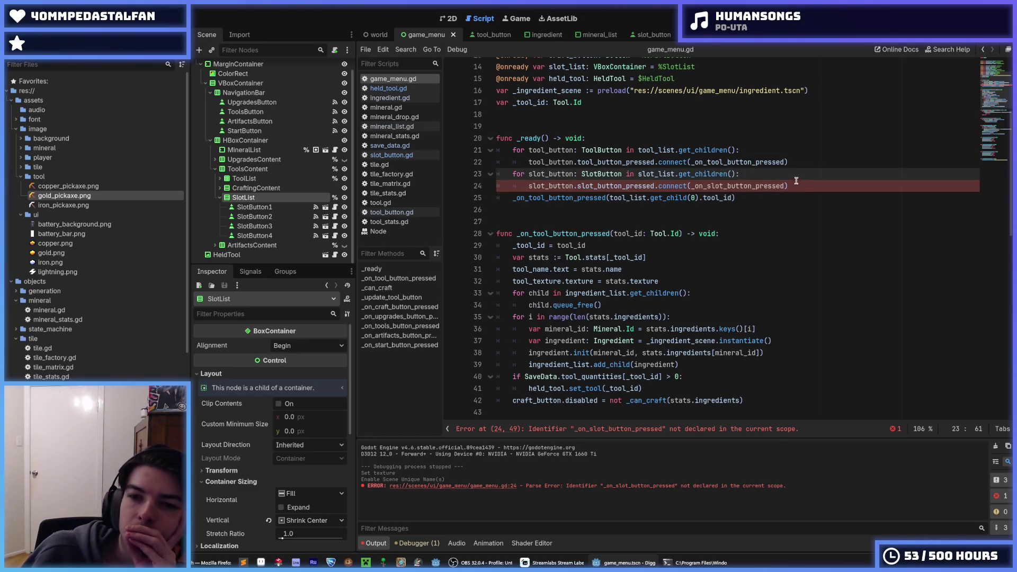
double_click(752, 185)
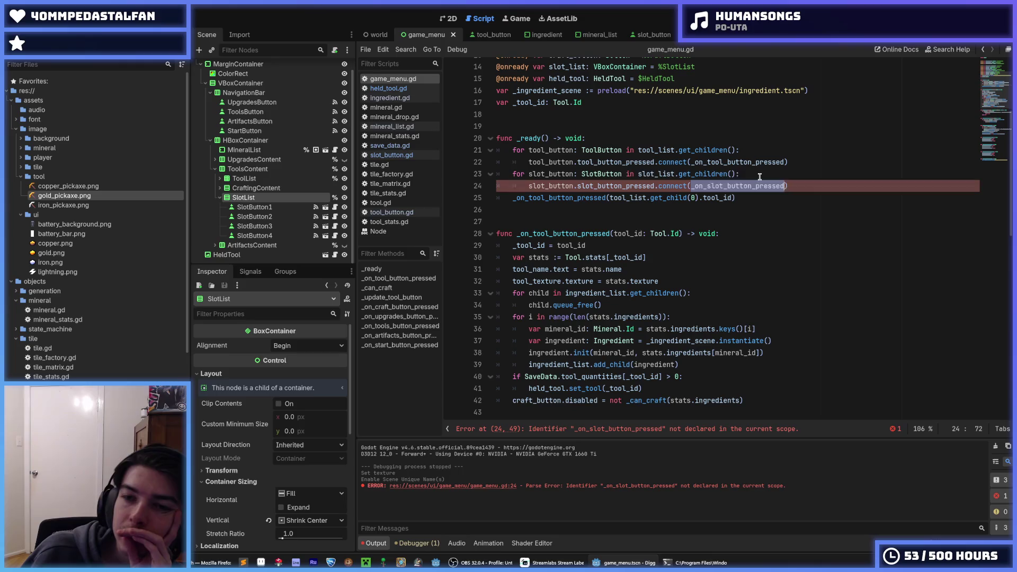
click(752, 176)
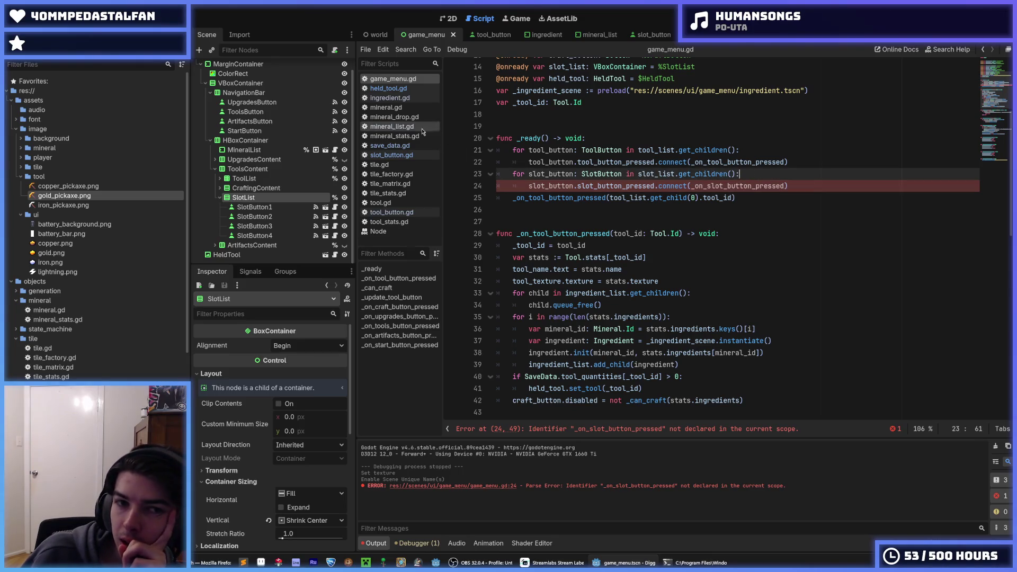
click(382, 88)
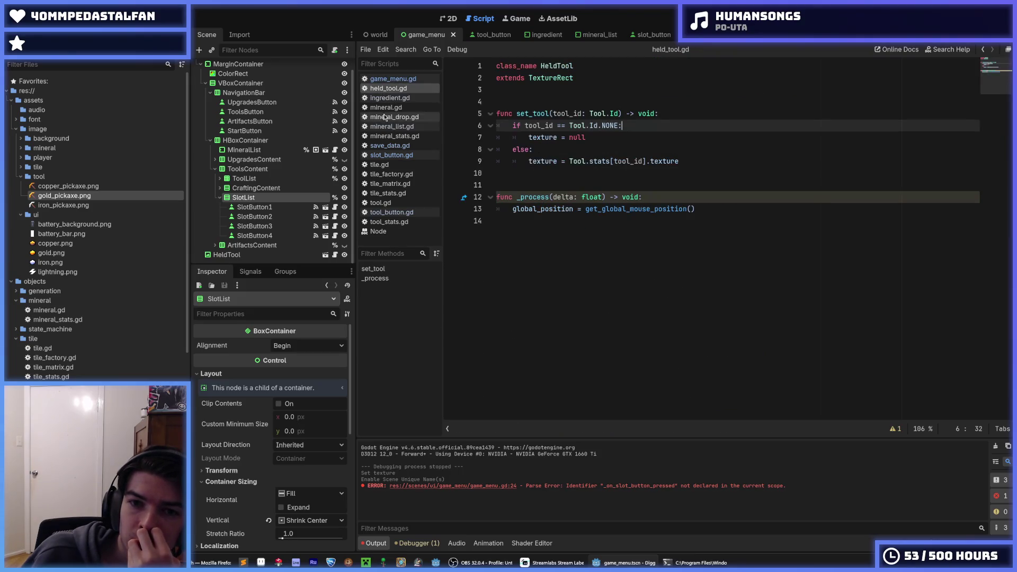
In slot_button.gd, change the emitted argument from tool_id to get_index() and save
click(398, 154)
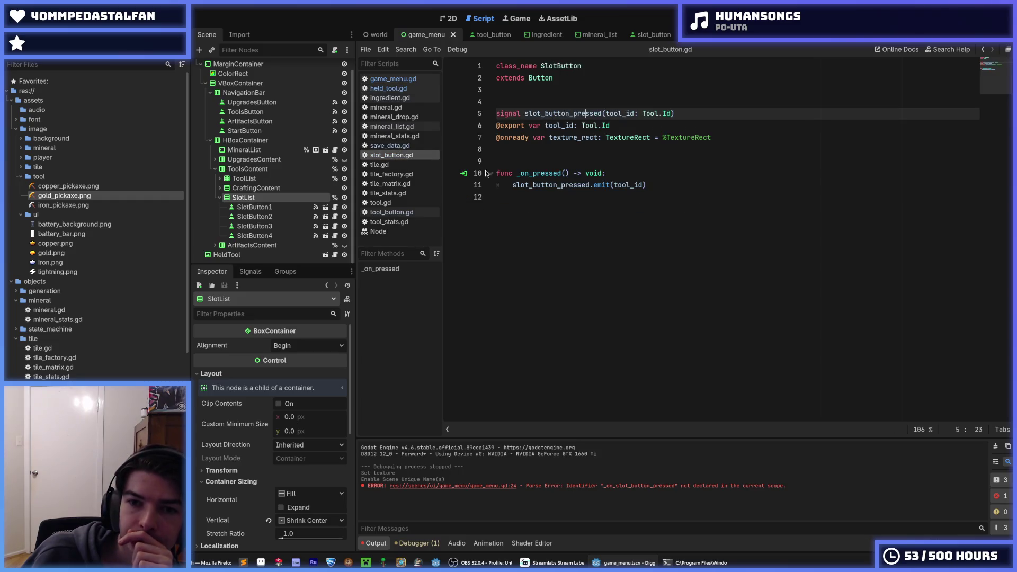
double_click(634, 182)
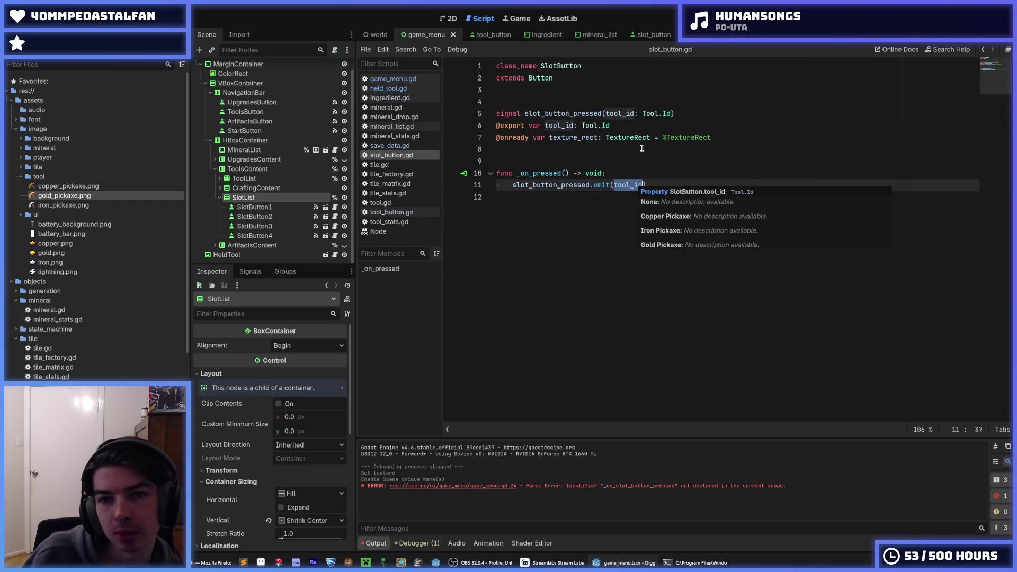
text(get_index)
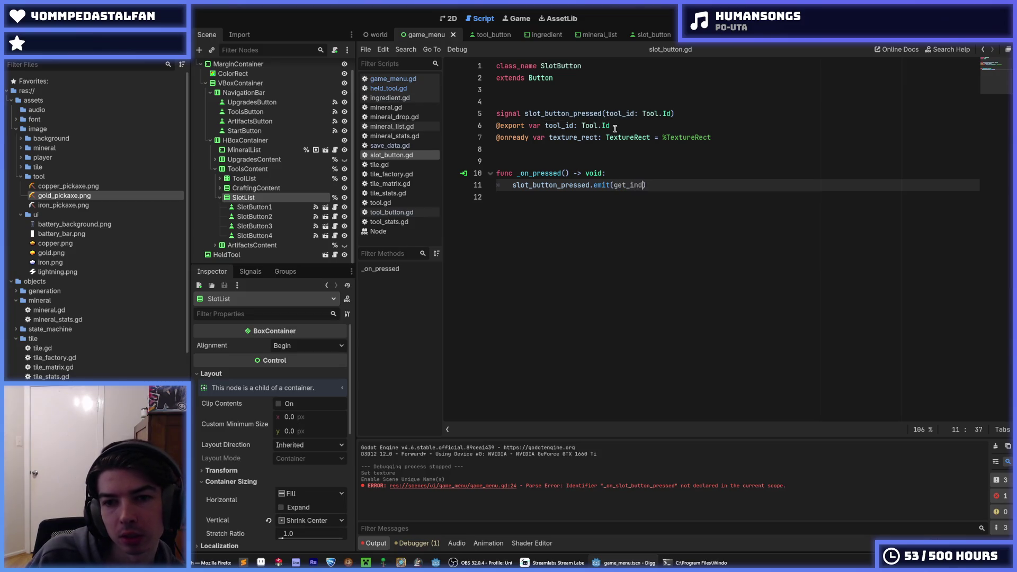
text(()
key(ctrl+s)
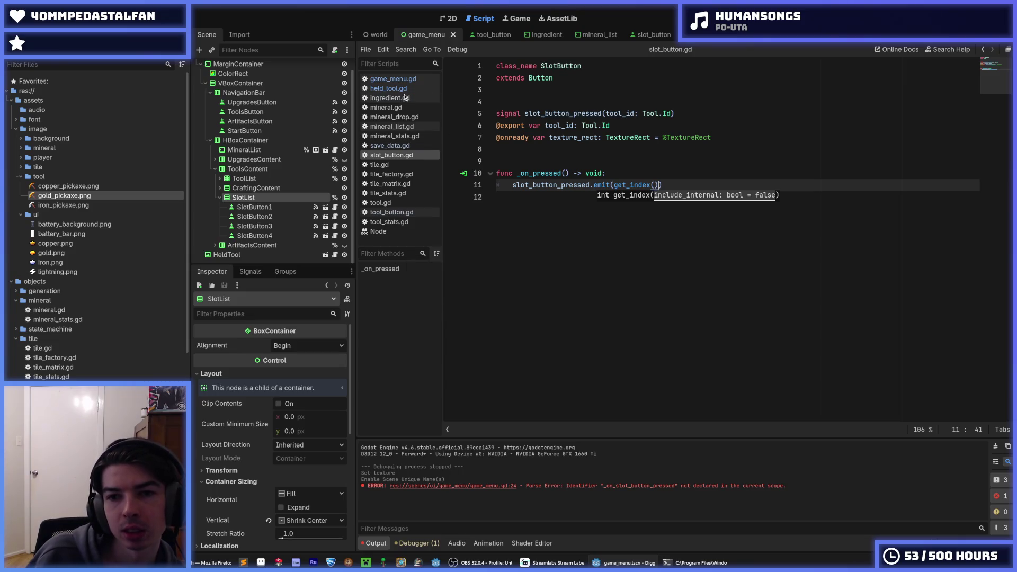
Delete the exported tool_id variable from slot_button.gd and save
click(393, 79)
click(721, 198)
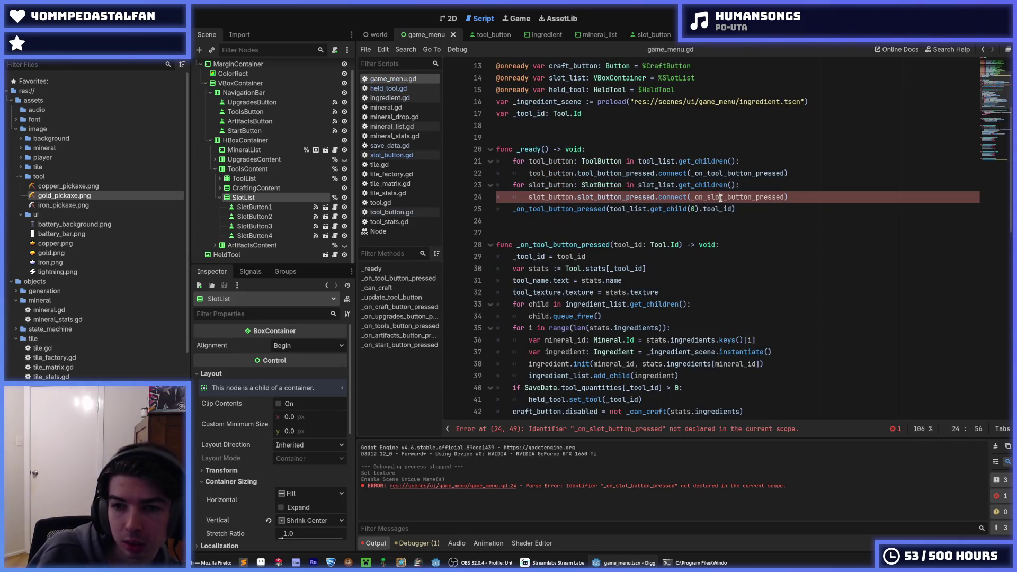
double_click(721, 198)
click(389, 88)
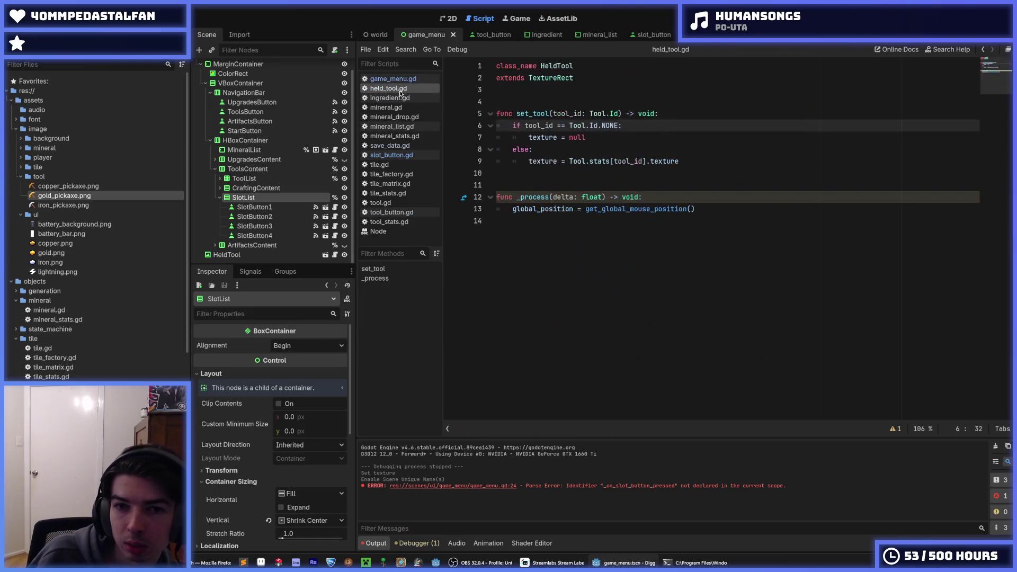
click(392, 155)
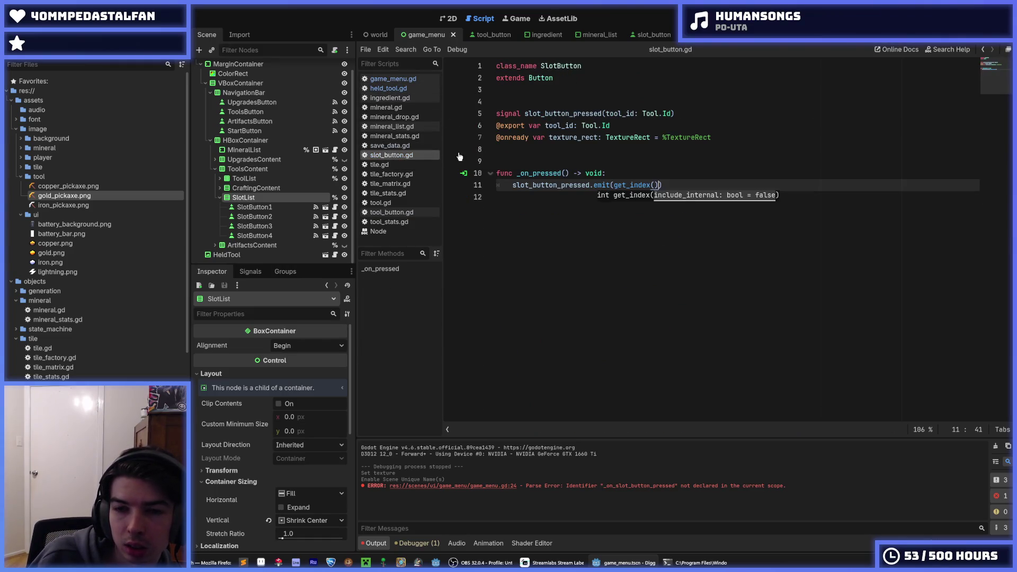
click(646, 175)
drag(631, 125, 447, 125)
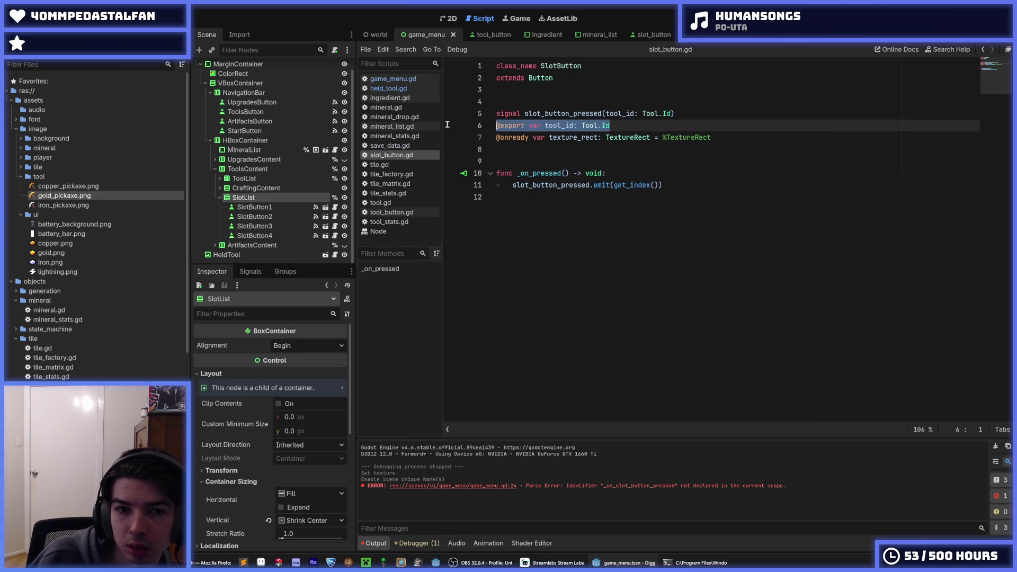
key(BackSpace)
key(BackSpace)
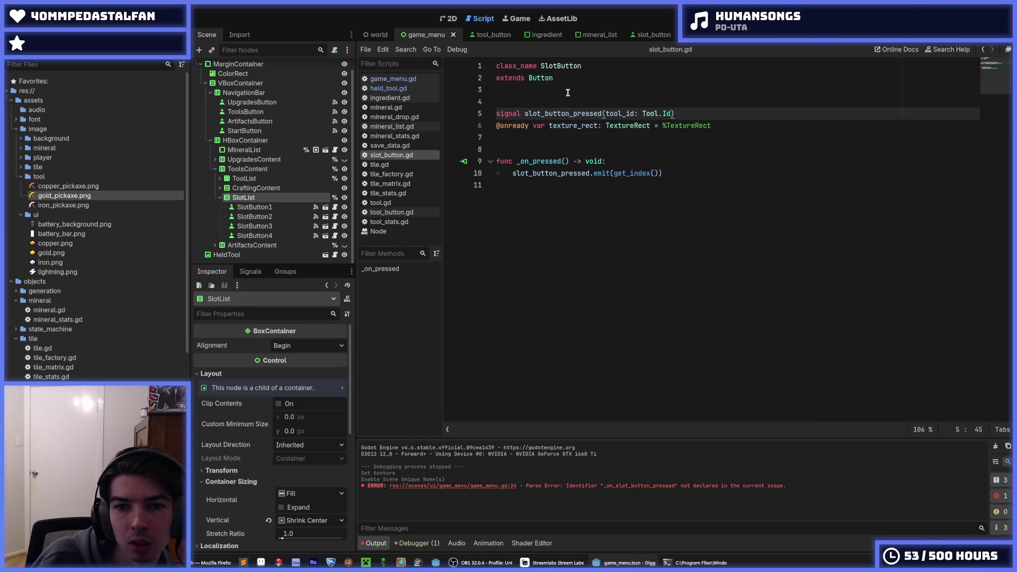
key(ctrl+s)
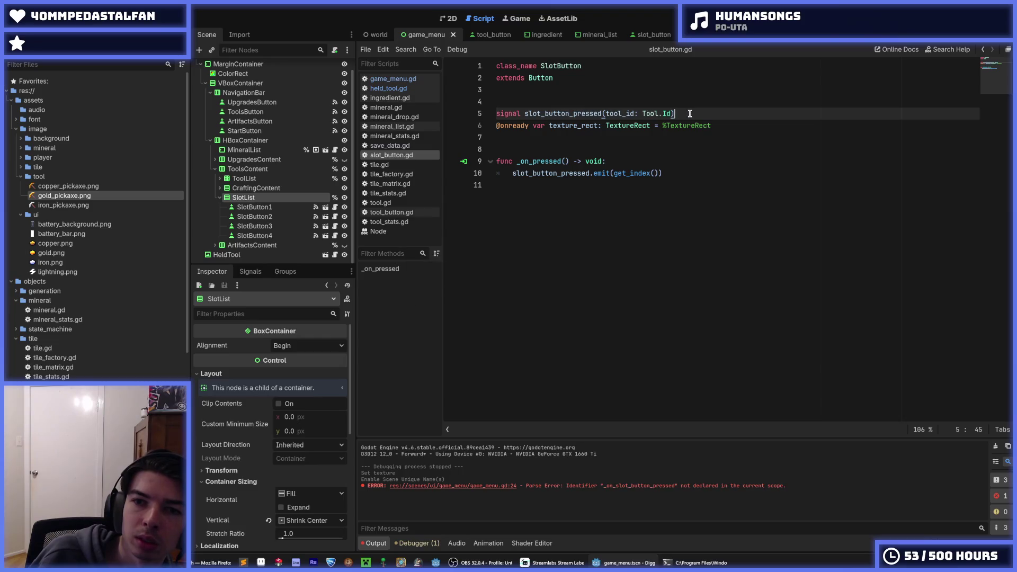
Change the slot_button_pressed signal parameter to index: int and save
double_click(618, 115)
text(index)
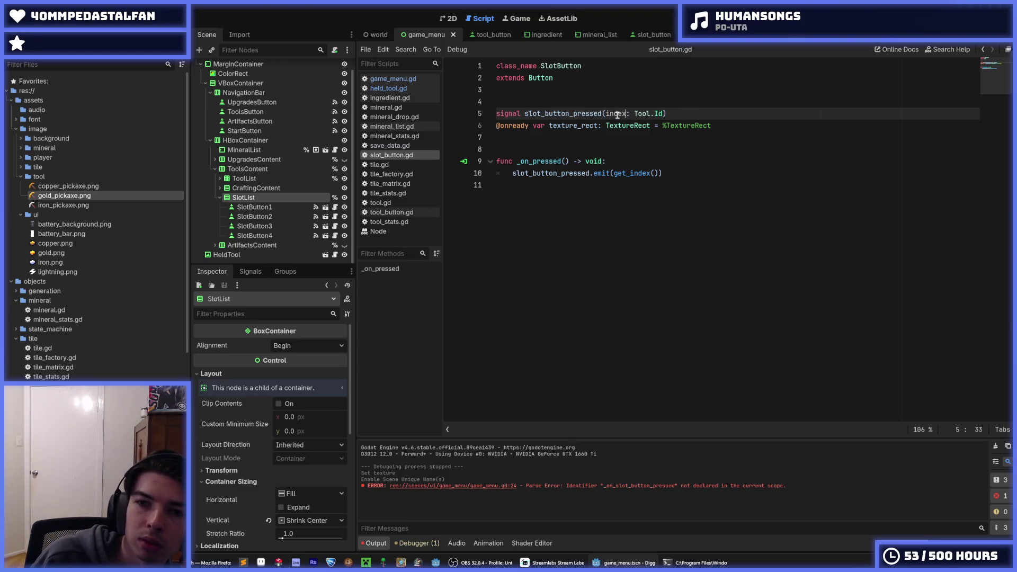
key(shift+Right)
key(shift+Right)
key(shift+Right)
text(in)
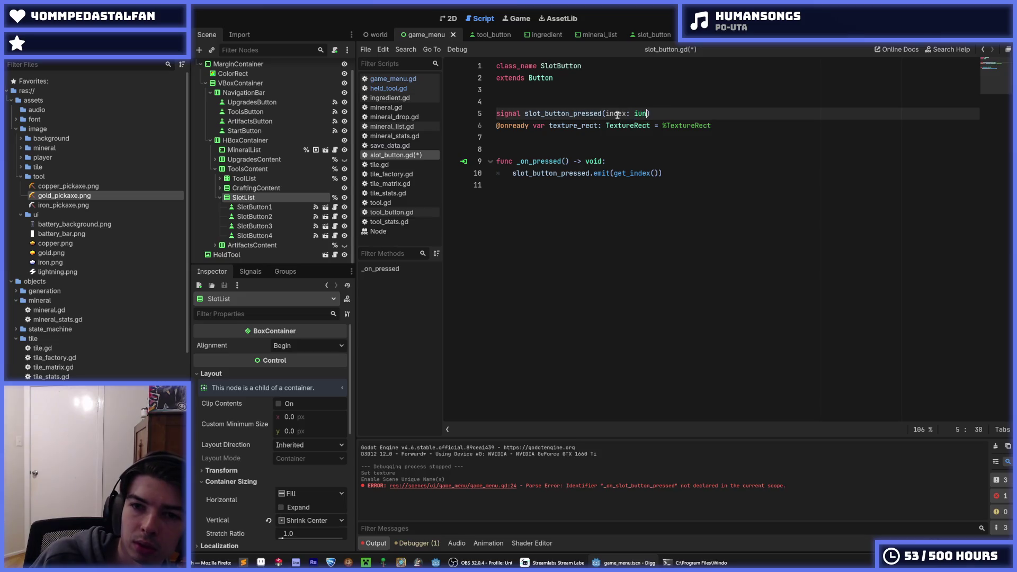
key(ctrl+s)
key(alt+Left)
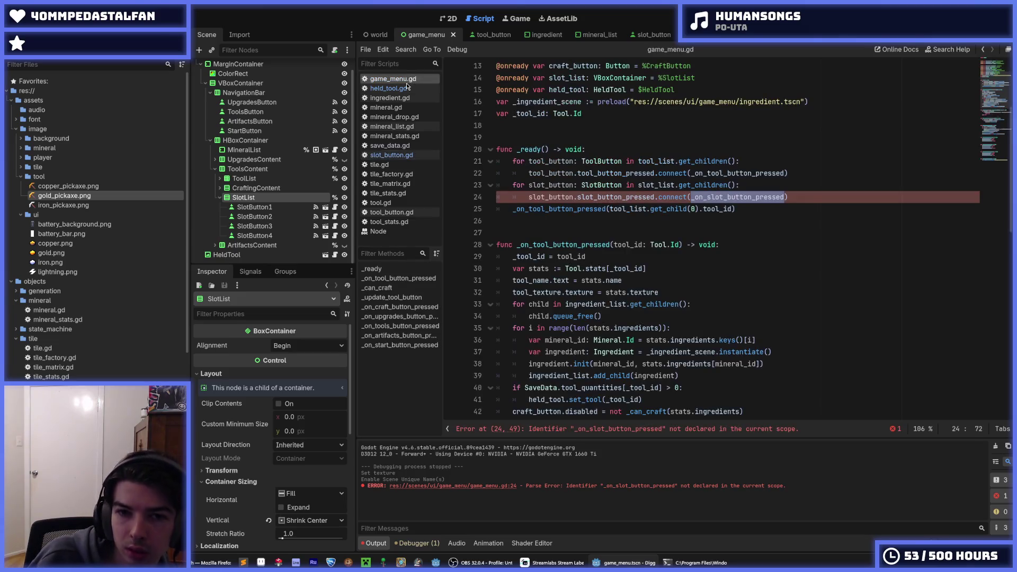
Add blank lines after _on_craft_button_pressed and type func _on_slot_button_pressed
click(734, 198)
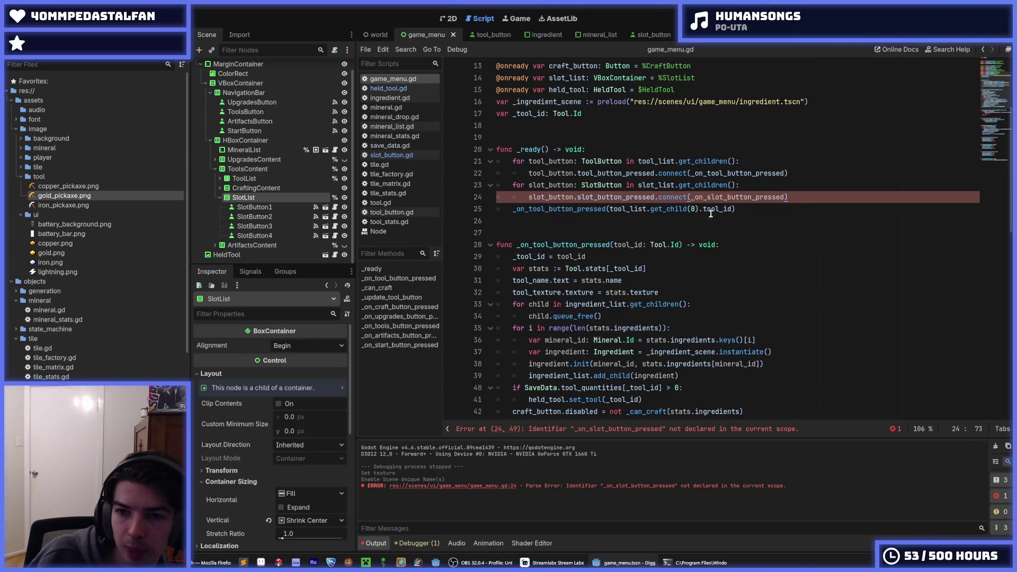
scroll(700, 275, down, 15)
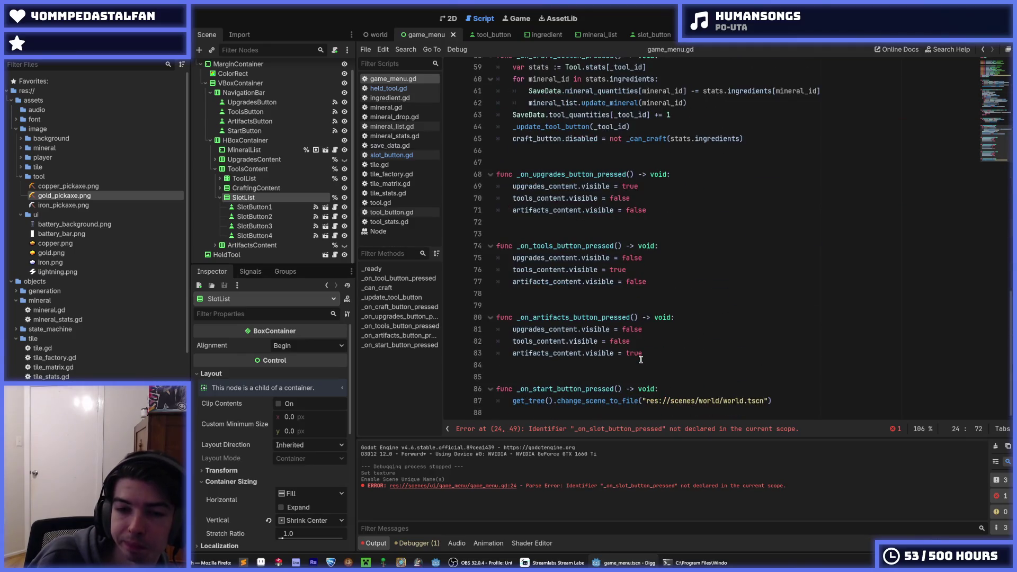
click(669, 353)
key(Down)
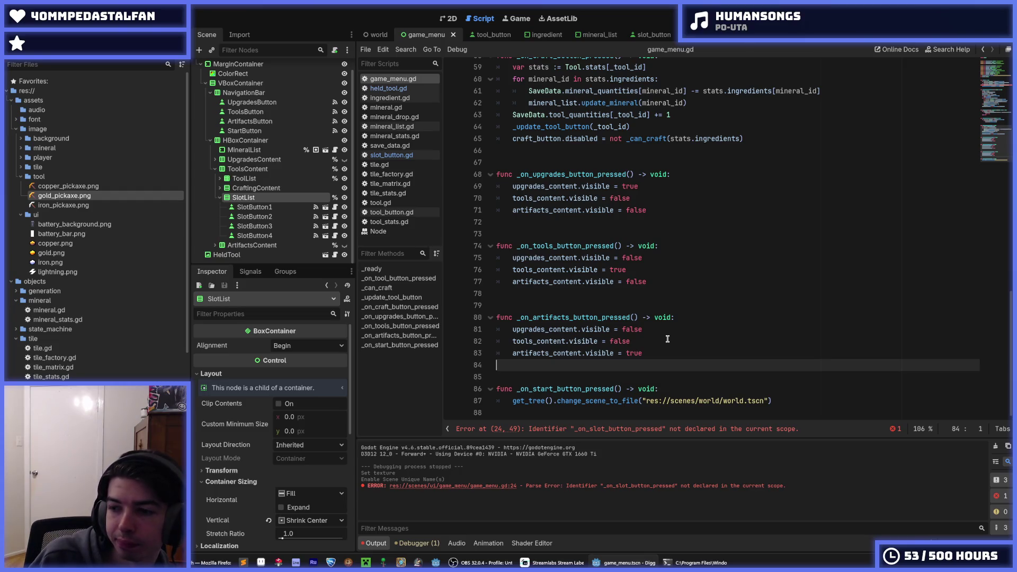
key(Up)
key(Up)
key(Up)
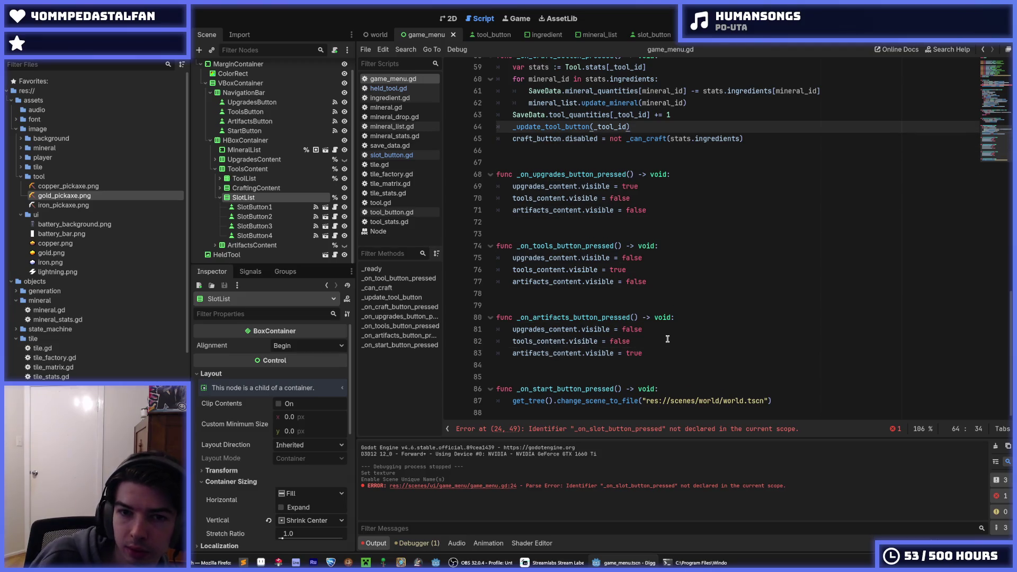
scroll(589, 341, up, 4)
key(Down)
key(Down)
key(Return)
key(Return)
key(Up)
key(Return)
text(func _on_slot_button_pressed)
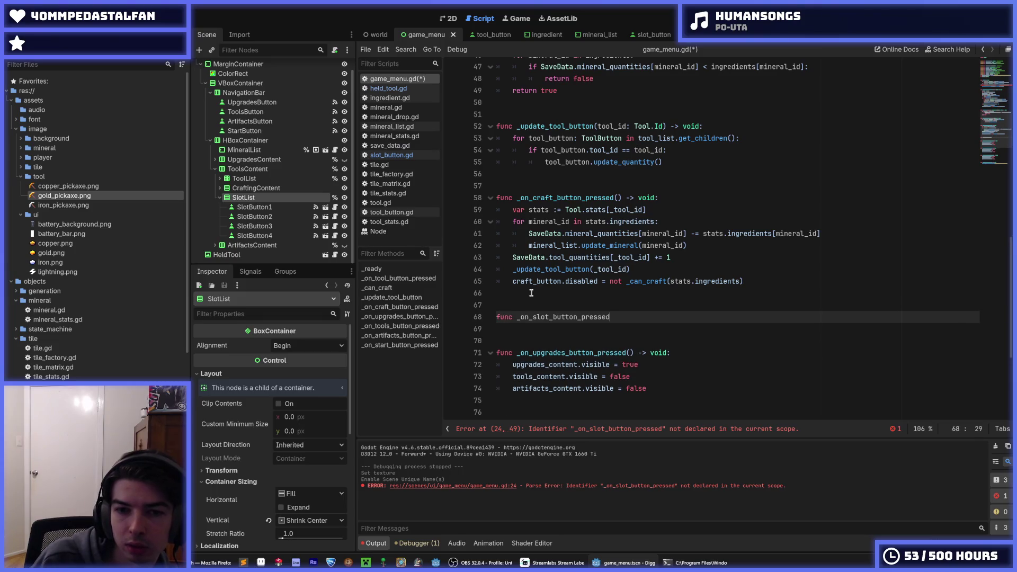
Move _can_craft and _update_tool_button above _on_tool_button_pressed with Alt+Up
scroll(537, 255, up, 4)
scroll(543, 257, up, 3)
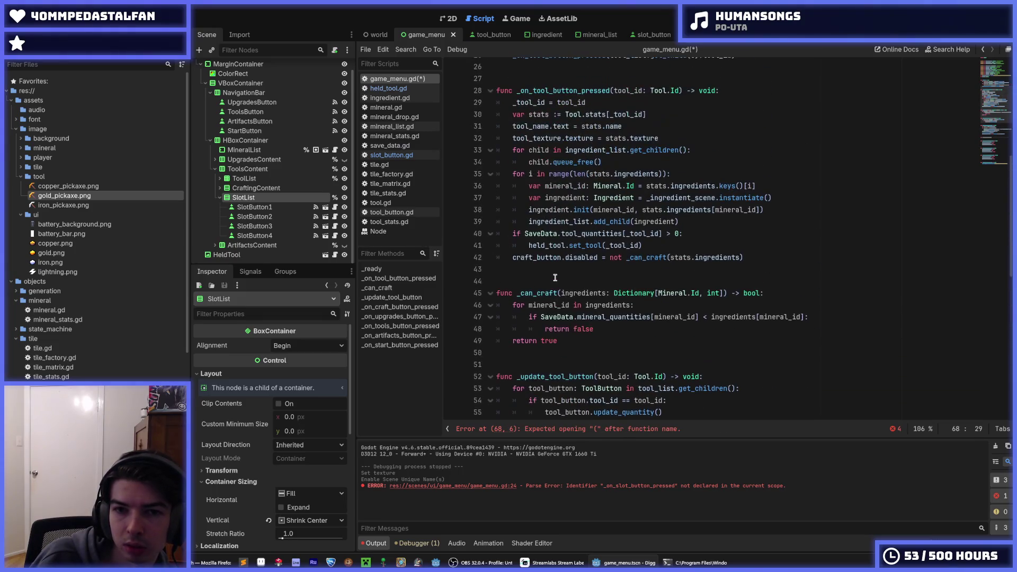
scroll(555, 278, down, 2)
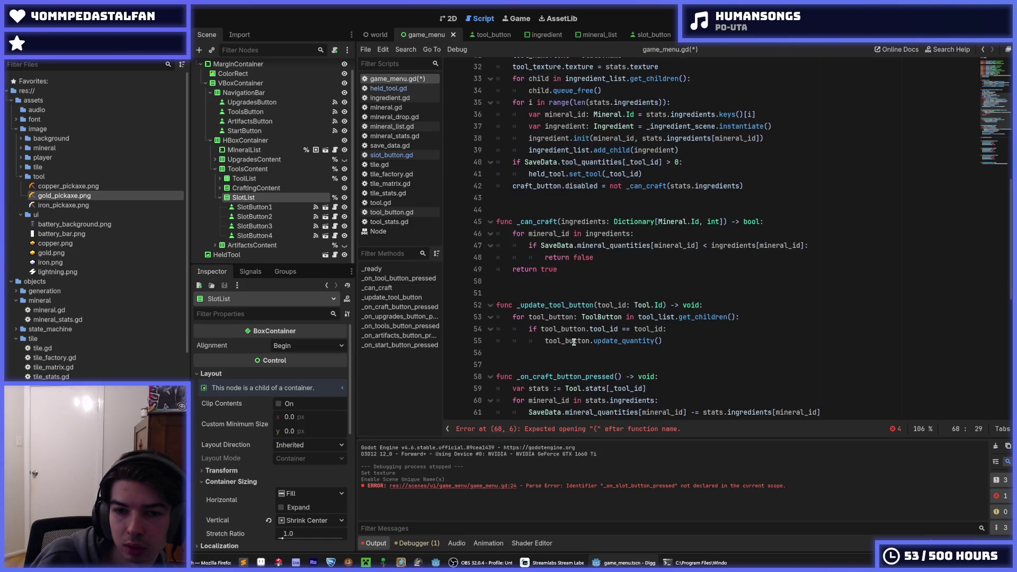
scroll(587, 347, down, 1)
mouse_move(582, 305)
mouse_down()
mouse_move(529, 297)
mouse_move(530, 272)
mouse_up()
scroll(530, 297, up, 3)
scroll(531, 271, up, 3)
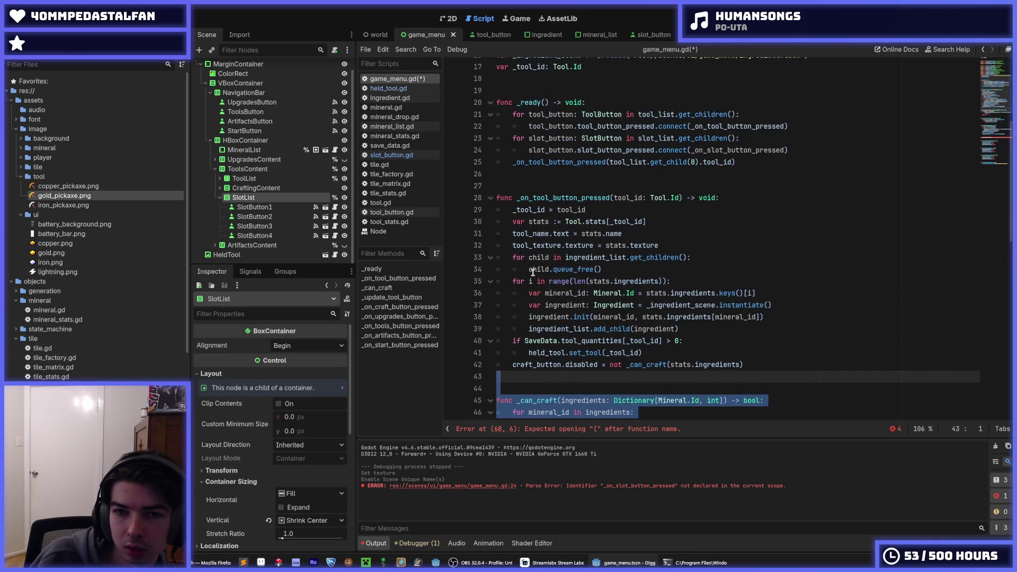
key(alt+Up)
key(alt+Up)
key(alt+Up)
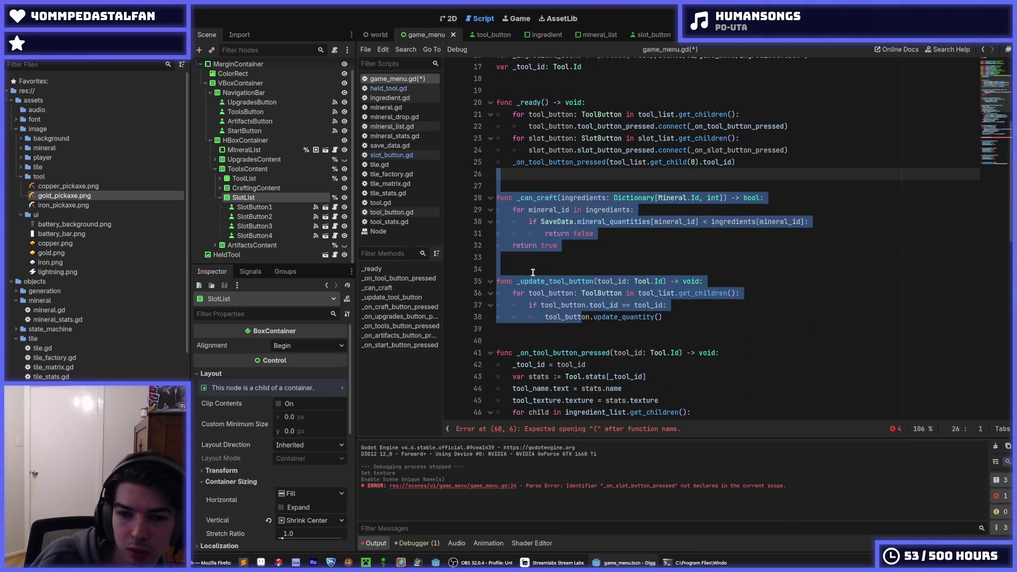
scroll(533, 272, down, 10)
click(626, 317)
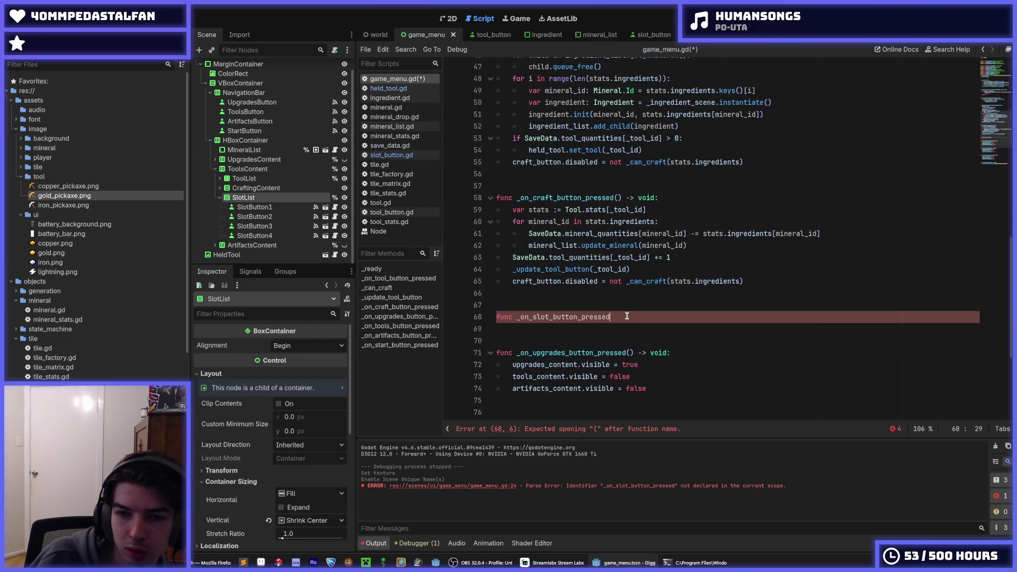
Complete the signature as _on_slot_button_pressed(index: int) -> void: and save
text((index: int) -> void:)
key(Return)
key(ctrl+s)
scroll(616, 309, up, 4)
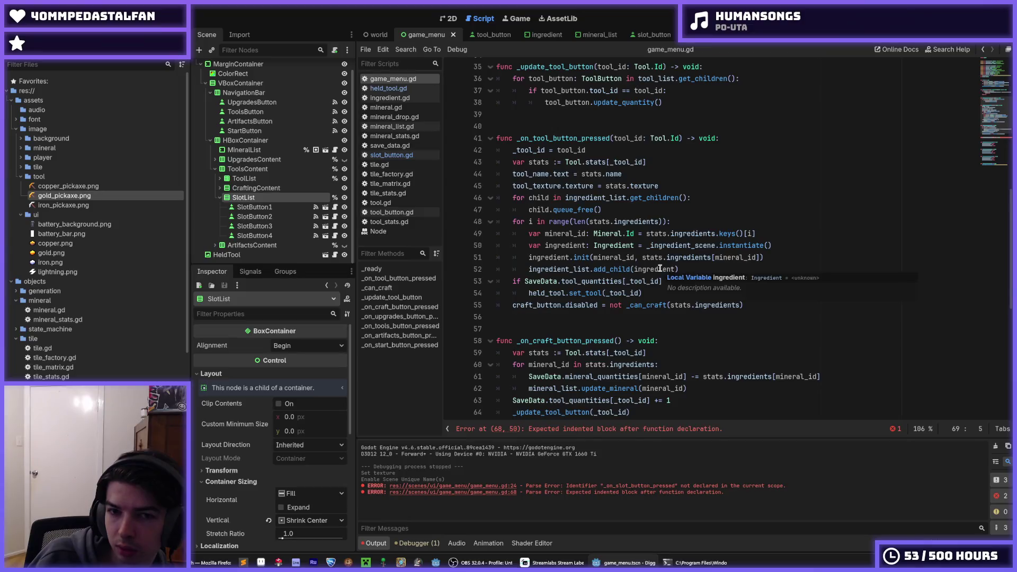
scroll(659, 269, down, 6)
scroll(660, 269, up, 6)
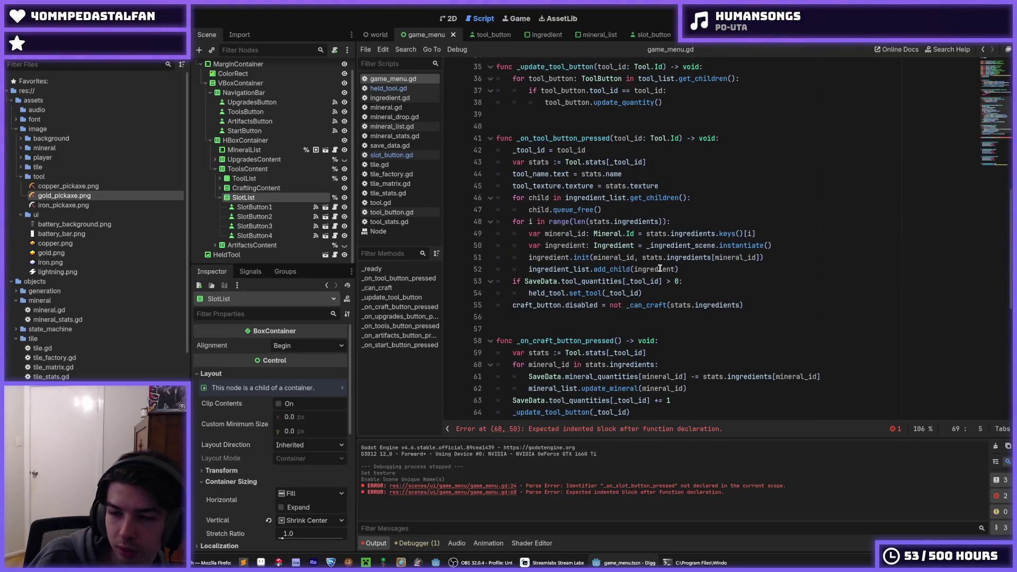
scroll(660, 269, down, 2)
Copy held_tool.set_tool(_tool_id) into the new handler's body and add a line above it
drag(642, 221, 528, 221)
scroll(556, 321, down, 3)
key(ctrl+c)
click(530, 298)
key(ctrl+v)
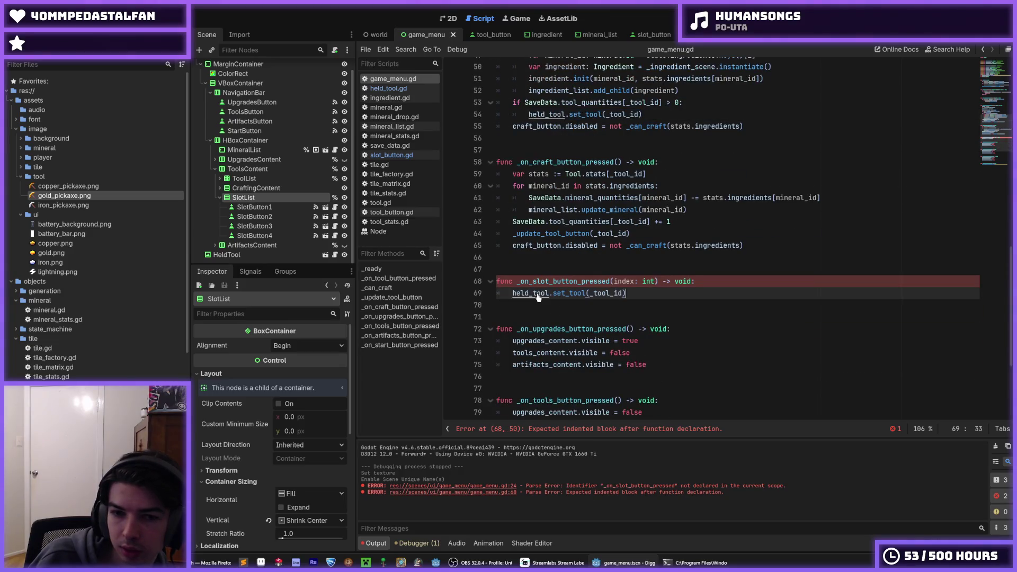
scroll(609, 288, up, 1)
click(551, 317)
key(Return)
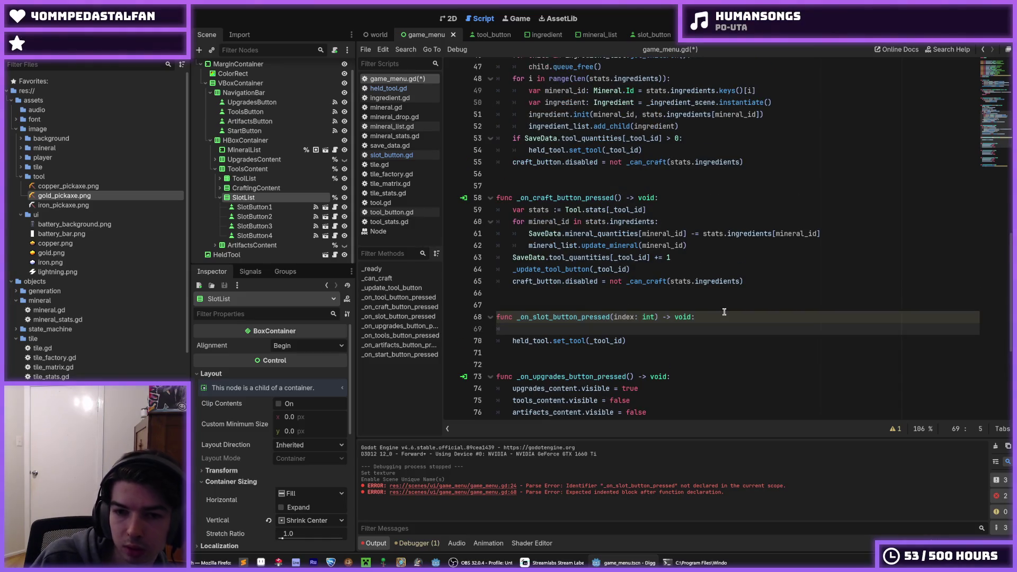
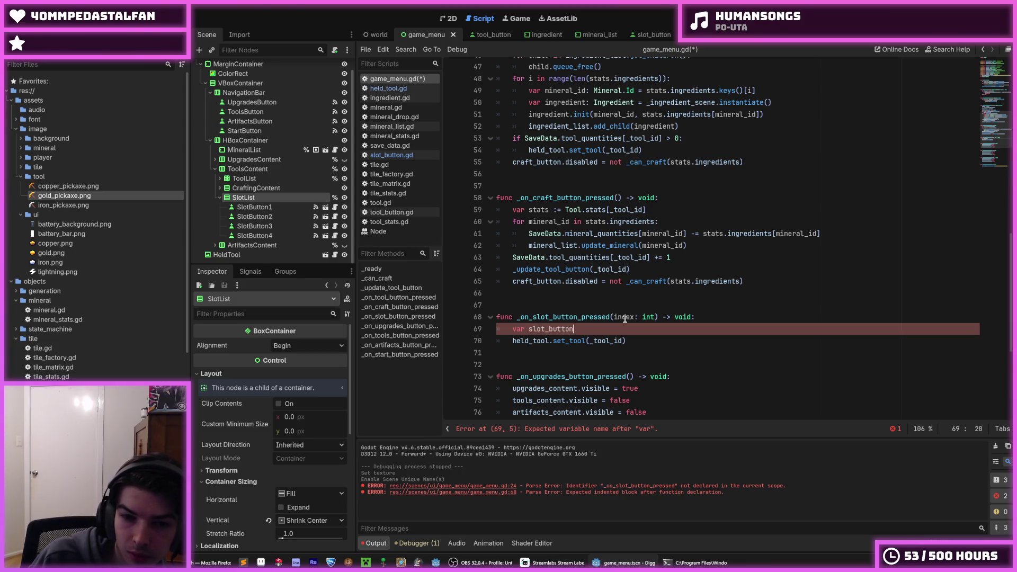
In _on_slot_button_pressed, get the SlotButton with slot_list.get_child(index), assign its tool_id, and save
text(: SlotBut)
key(Return)
text(s)
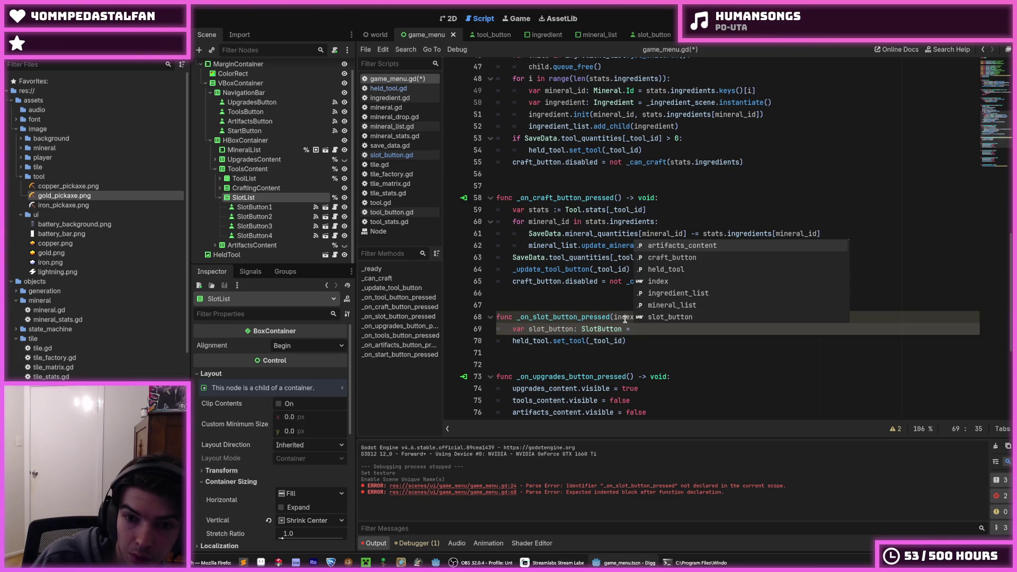
text(lot_l)
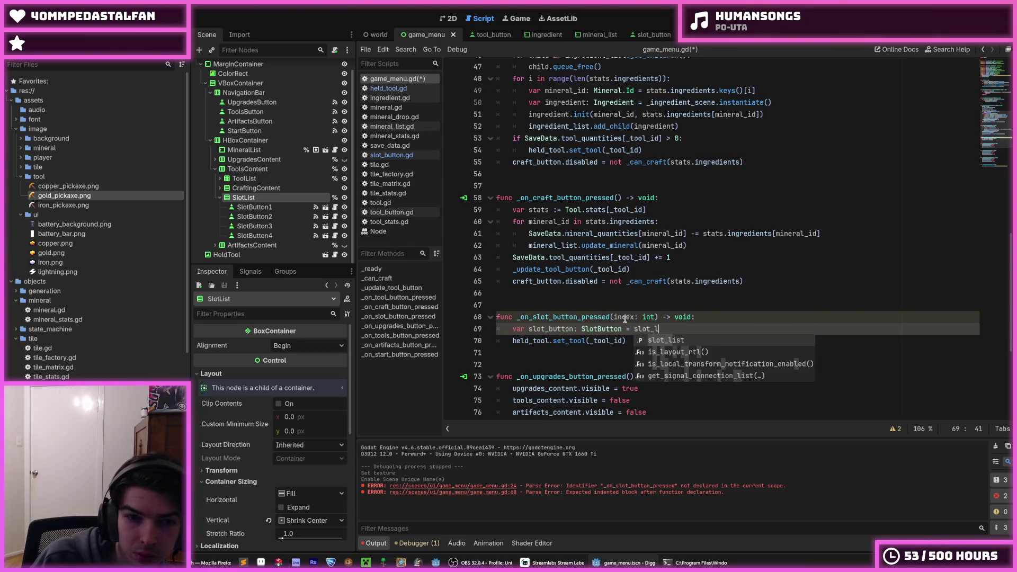
text(ist.get_)
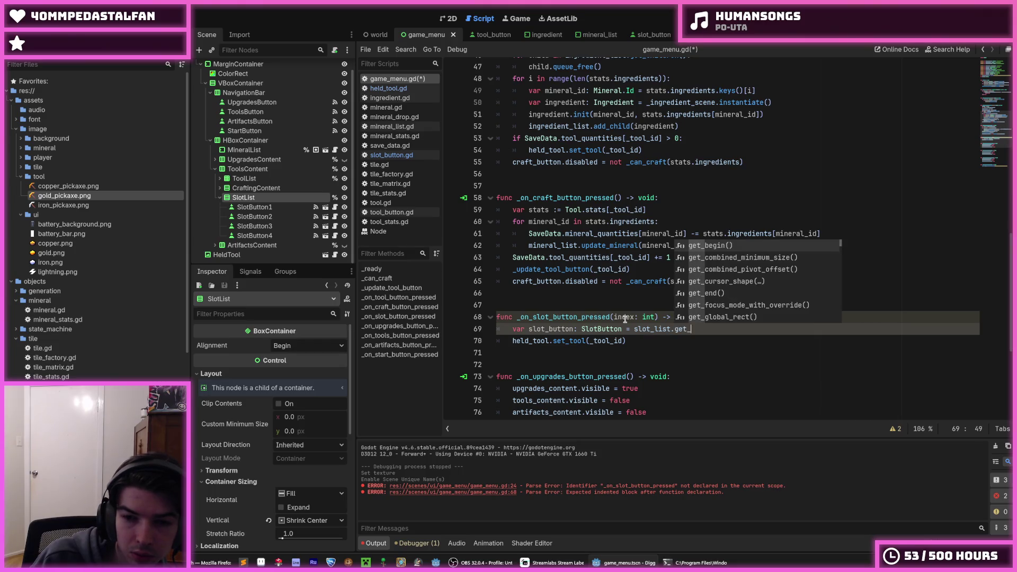
text(child(index))
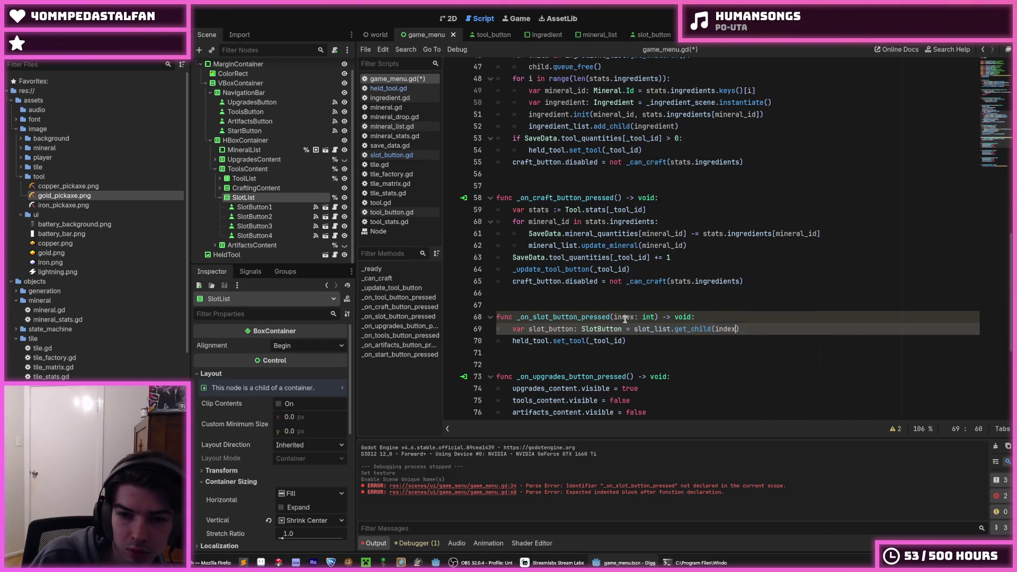
key(Down)
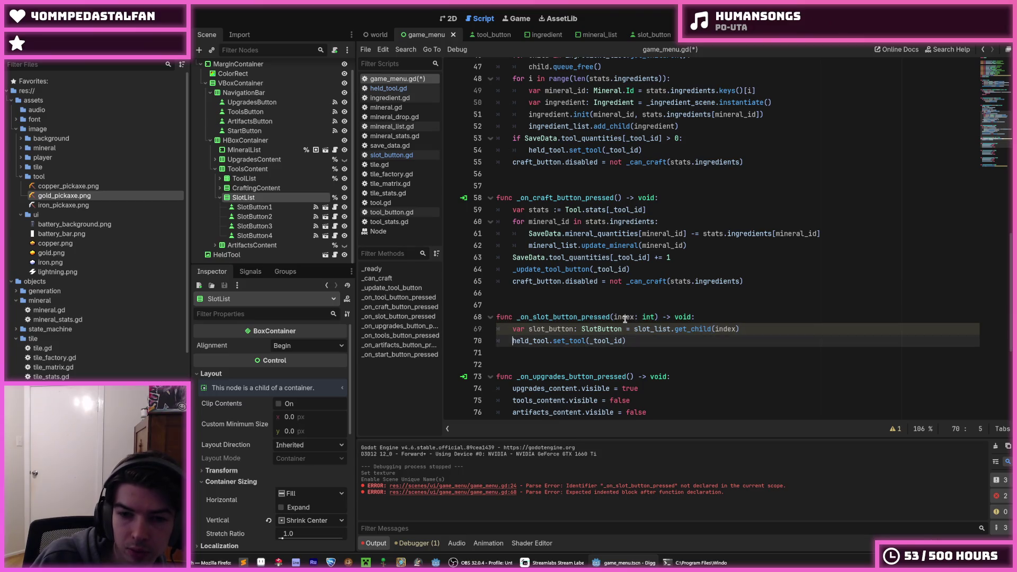
text(slot_button.)
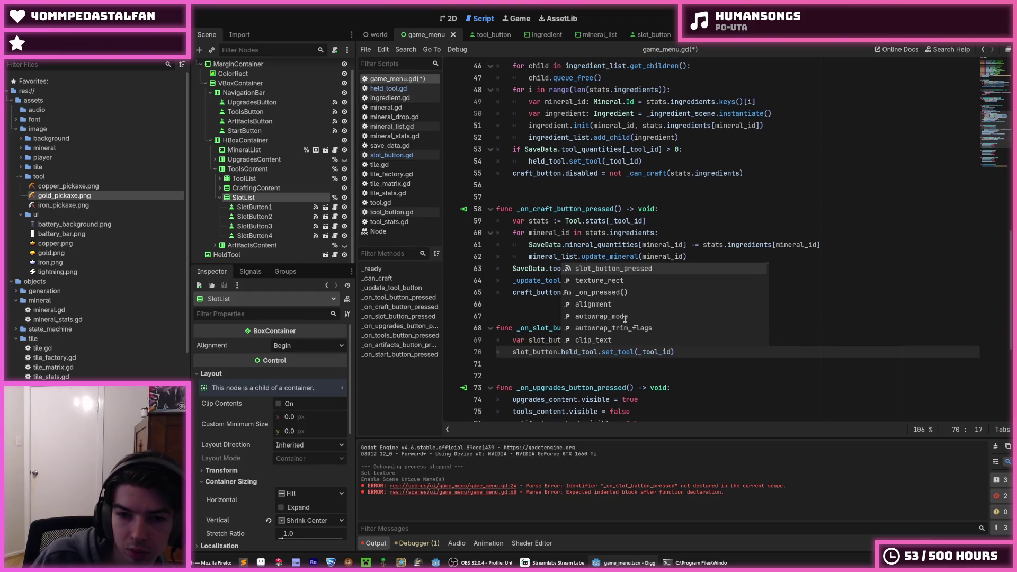
text(id)
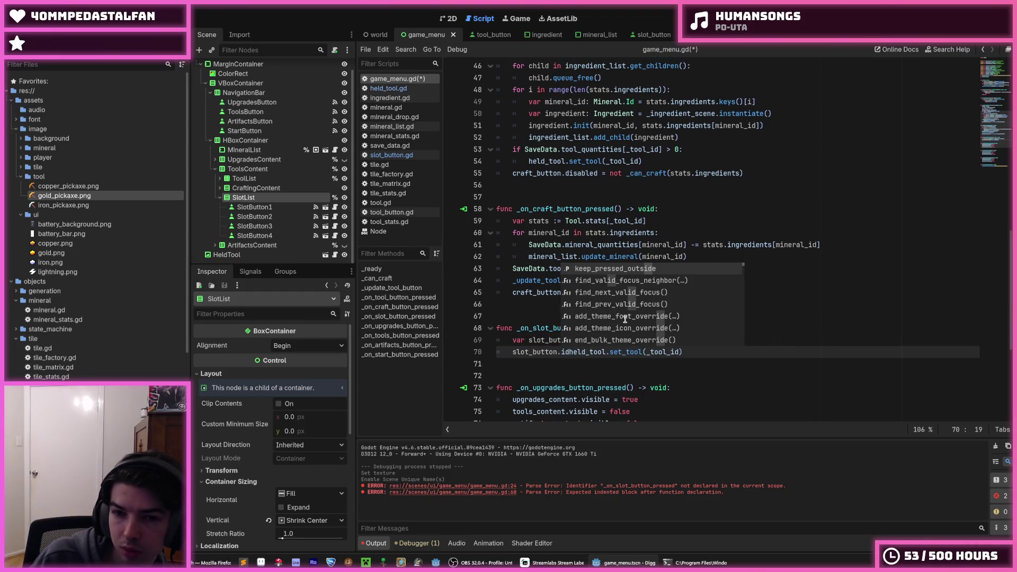
key(Left)
key(Left)
key(Left)
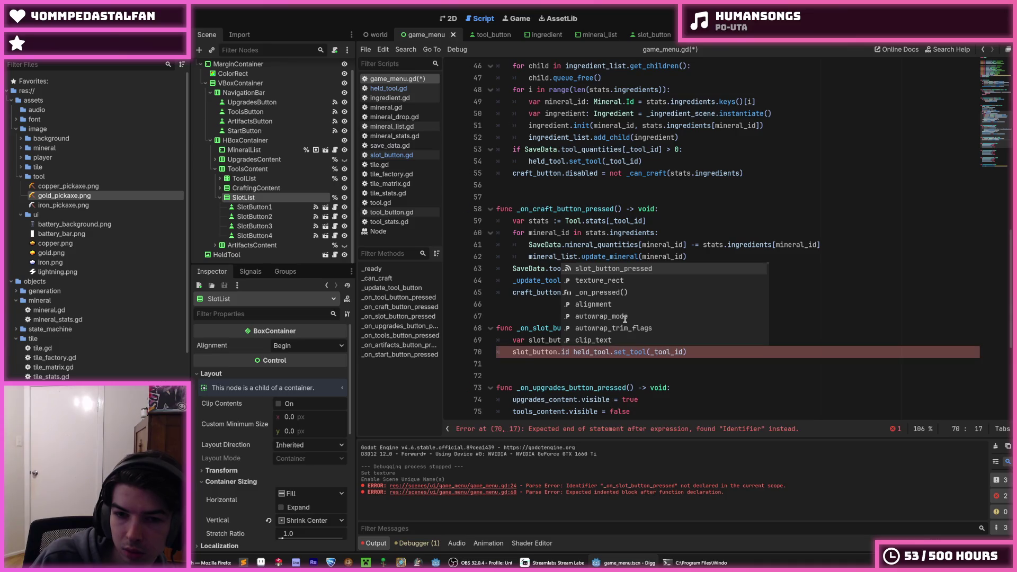
text(tool_)
key(Right)
key(Right)
key(Right)
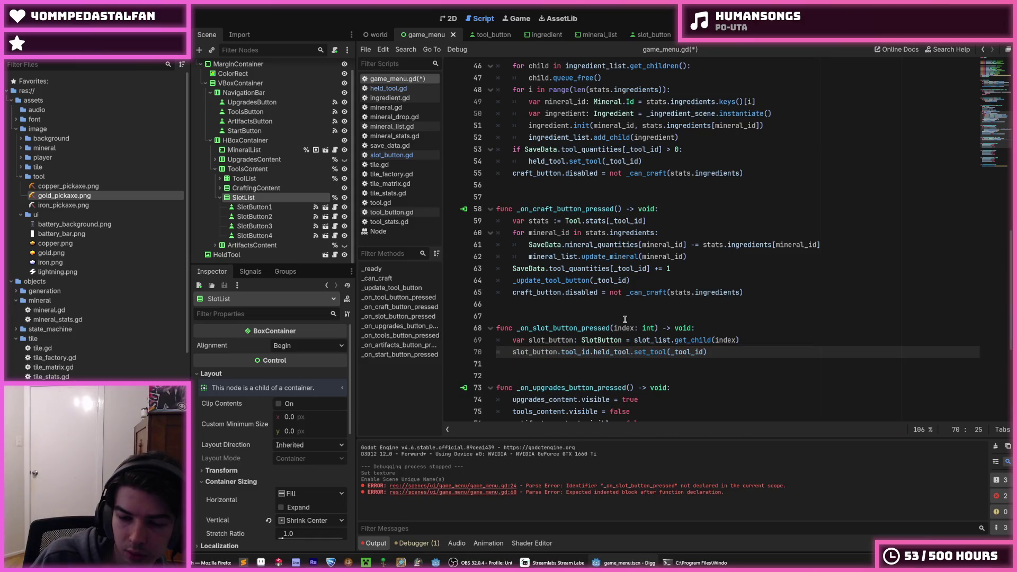
key(BackSpace)
text(=)
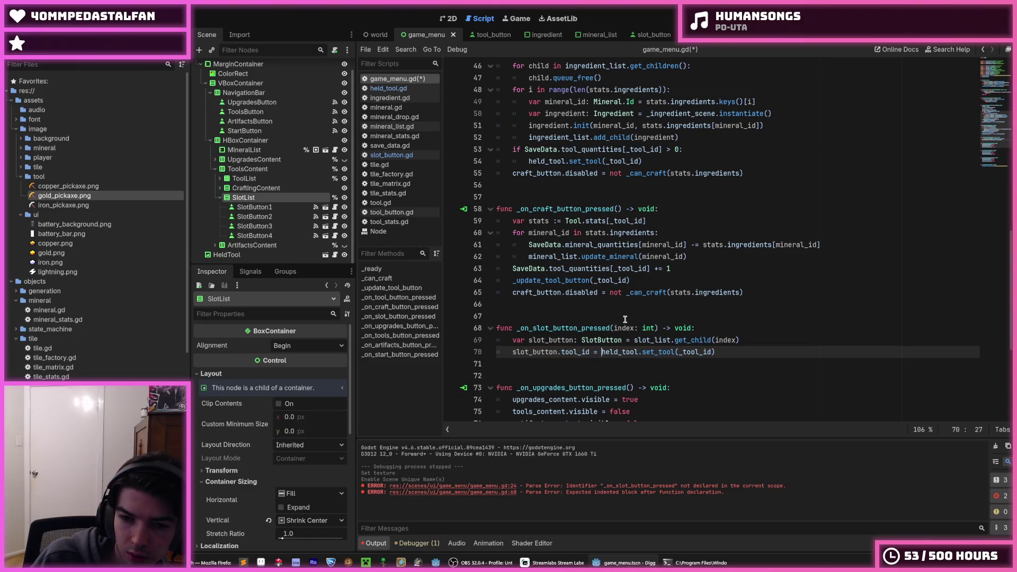
key(End)
key(BackSpace)
key(BackSpace)
key(BackSpace)
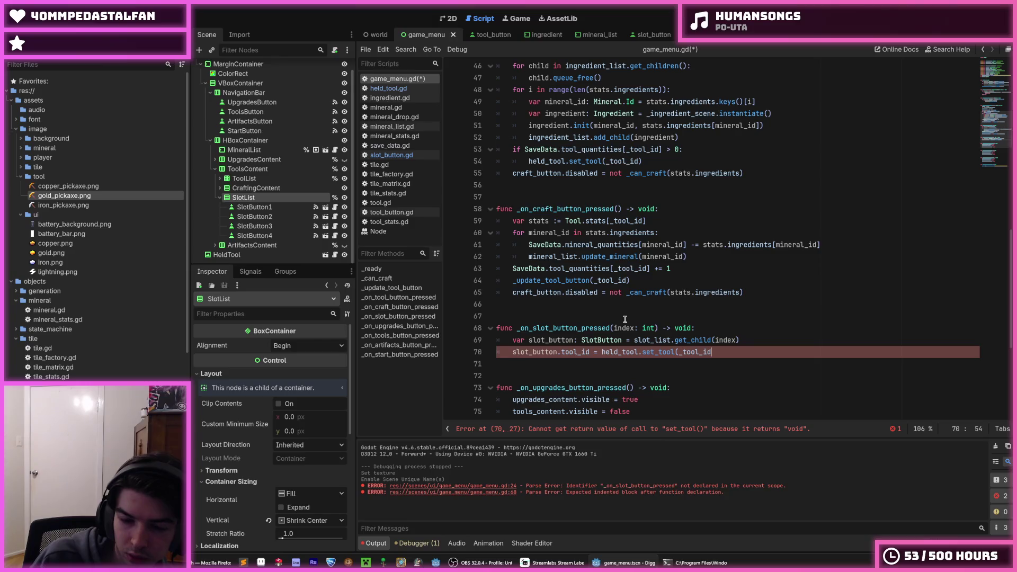
text(tool_id)
key(ctrl+s)
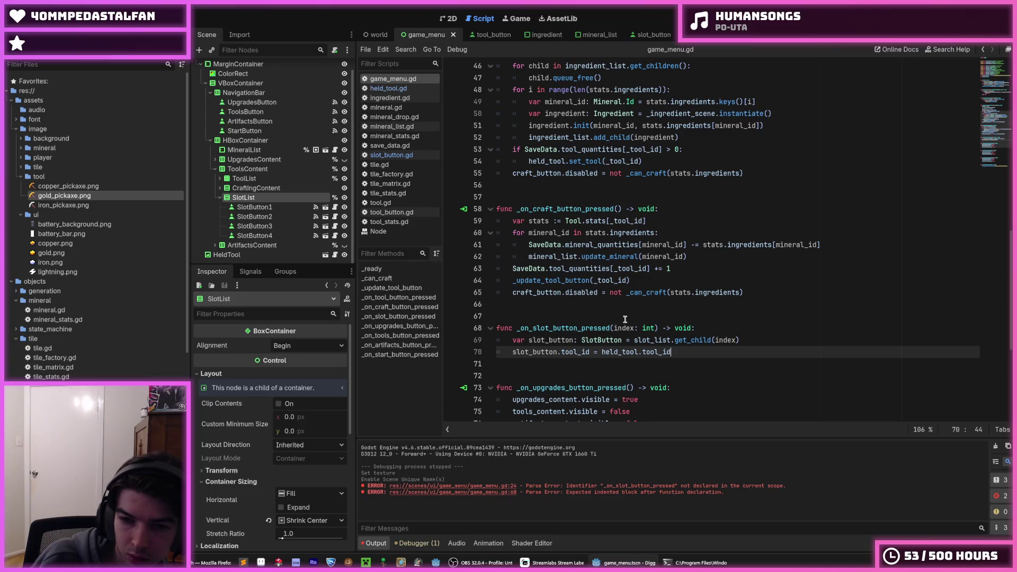
Add a line after line 70 setting held_tool.tool_id = Tool.Id.NONE, save, and run the game
click(622, 315)
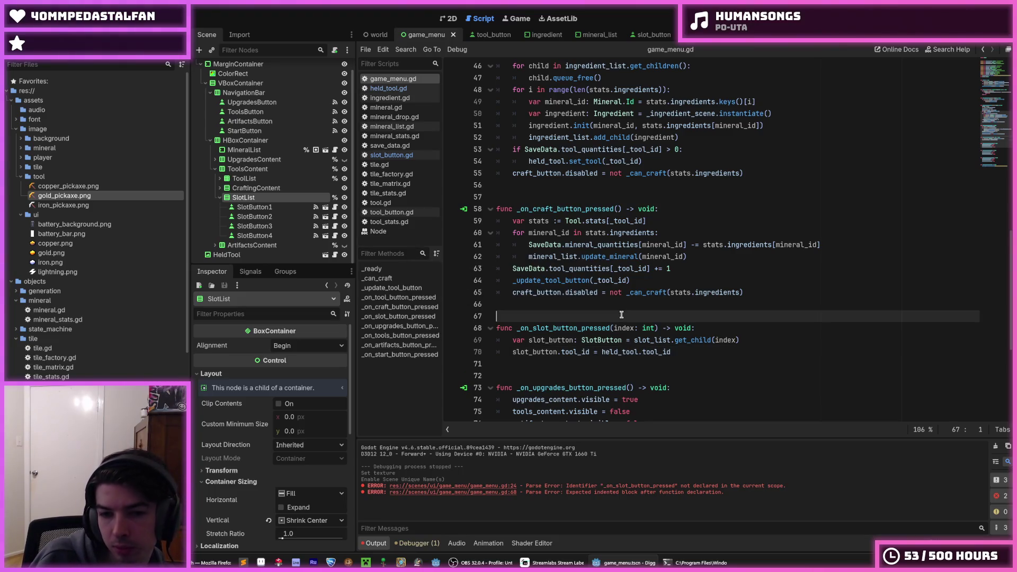
click(697, 352)
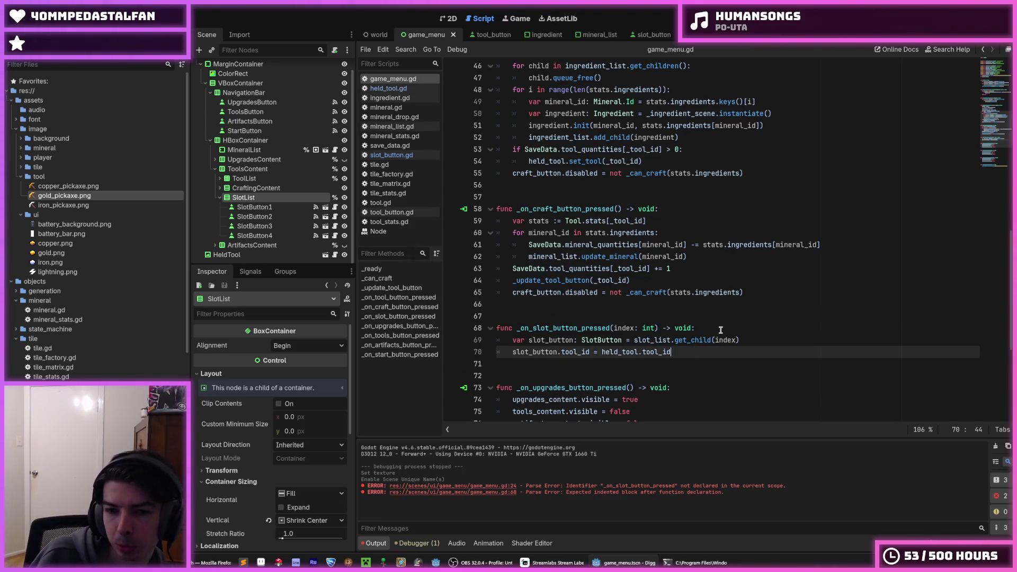
key(Return)
text(held_tool.tool_id =)
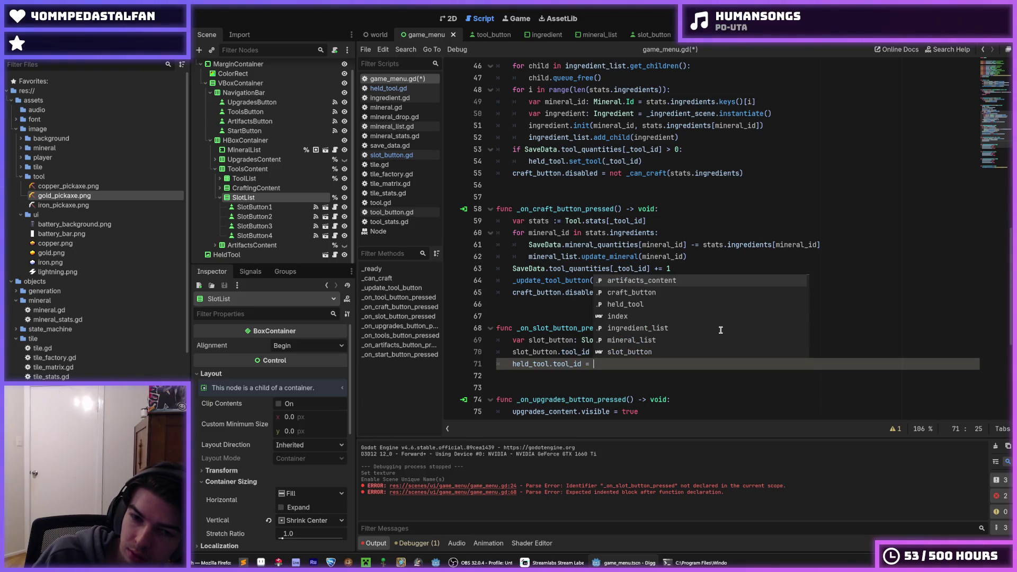
text(0)
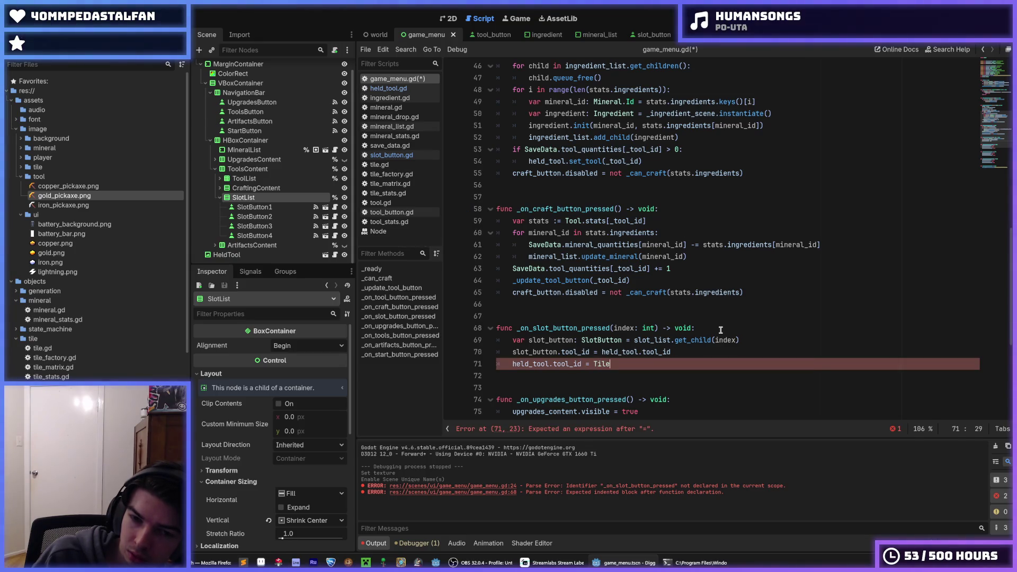
key(BackSpace)
key(BackSpace)
key(BackSpace)
text(oo.)
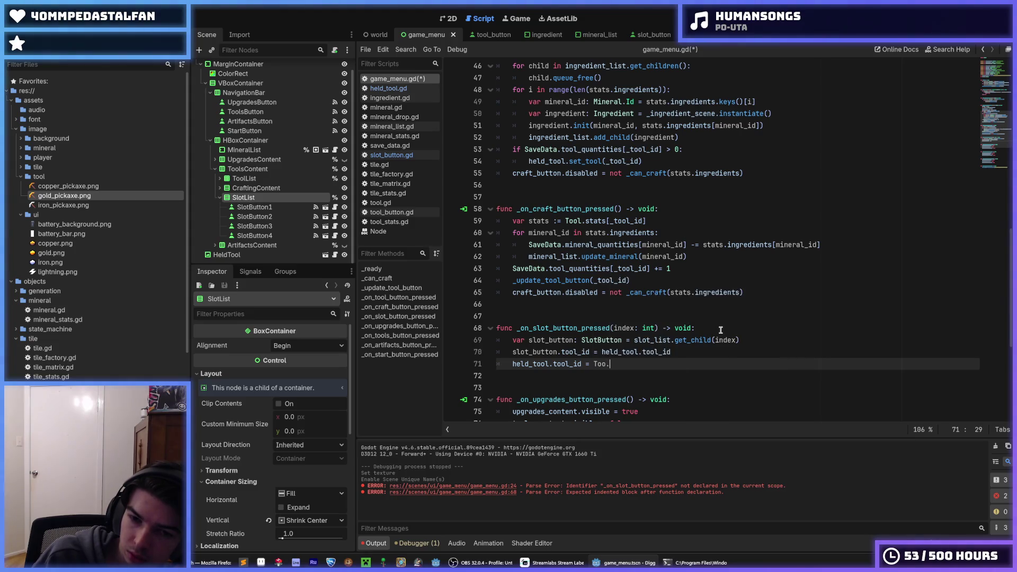
key(BackSpace)
text(l.Id.NONE)
key(ctrl+s)
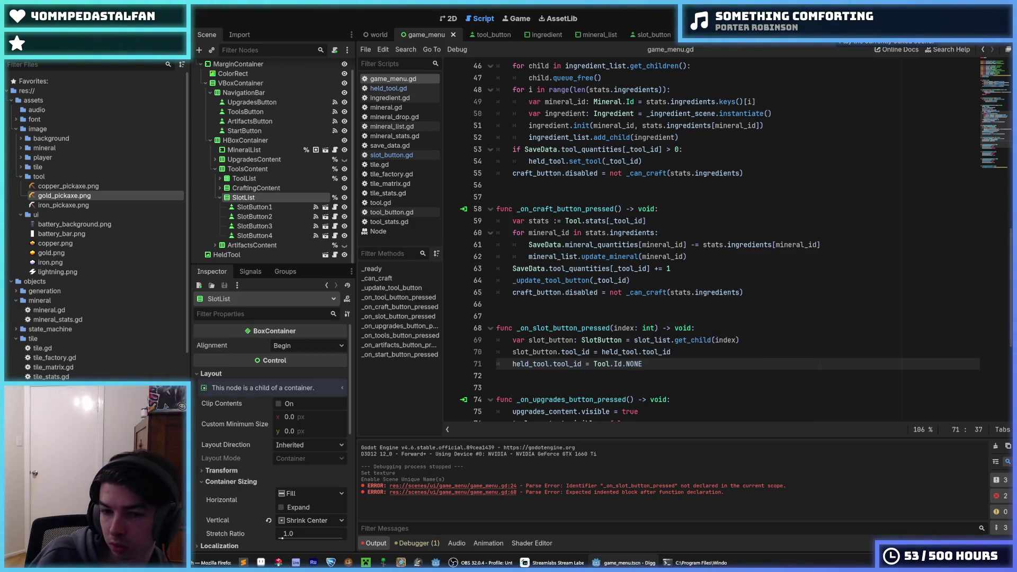
key(F6)
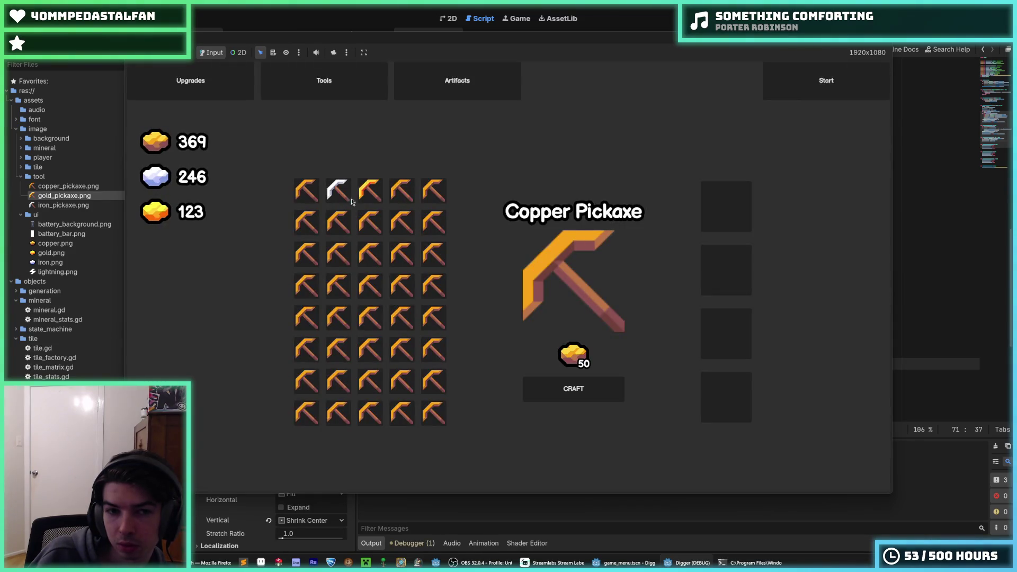
Craft a copper pickaxe and drop it into a right-hand slot, then stop the run after the line 70 error
click(350, 200)
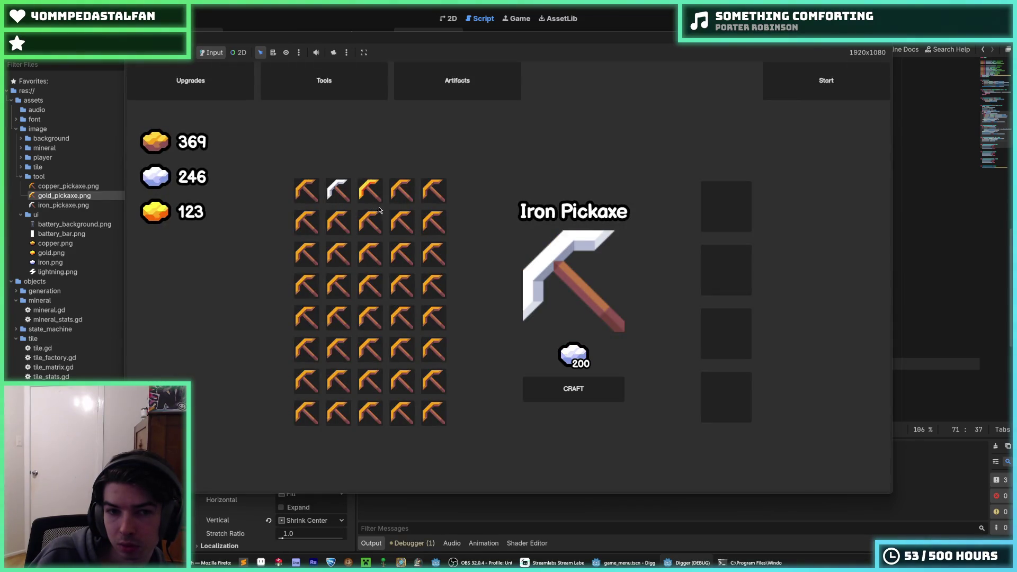
click(307, 191)
click(573, 388)
click(327, 217)
click(720, 206)
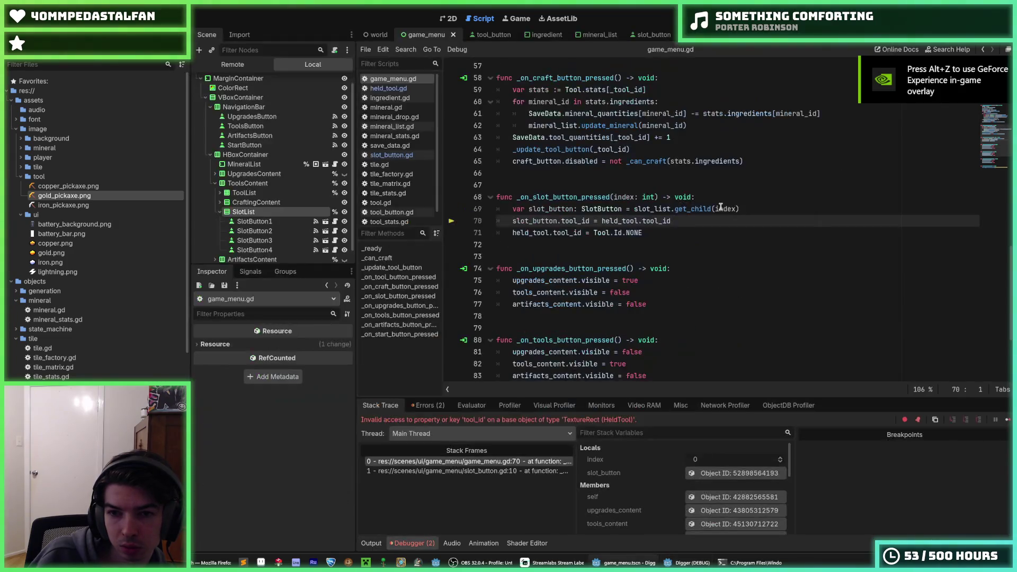
click(678, 223)
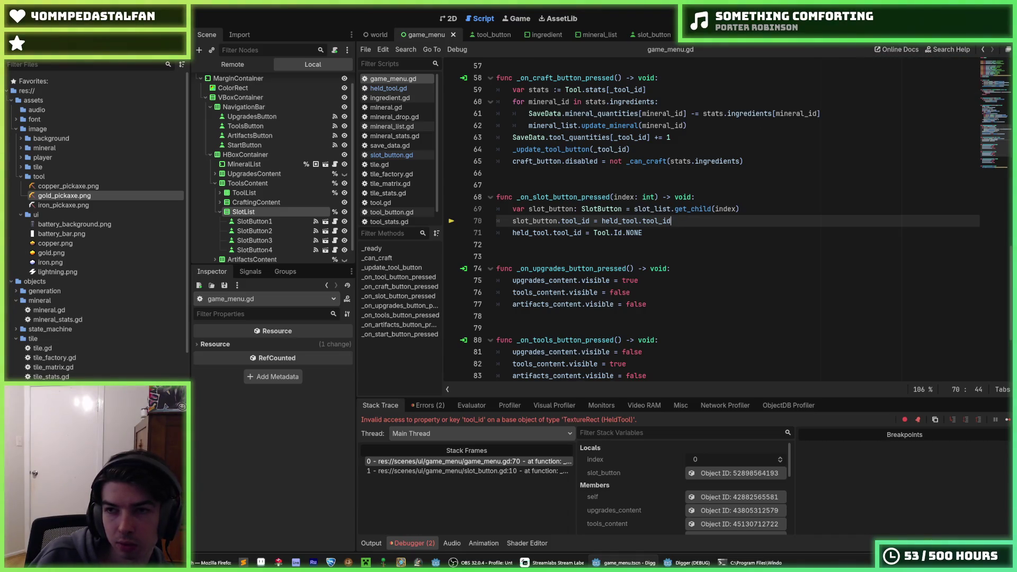
key(F8)
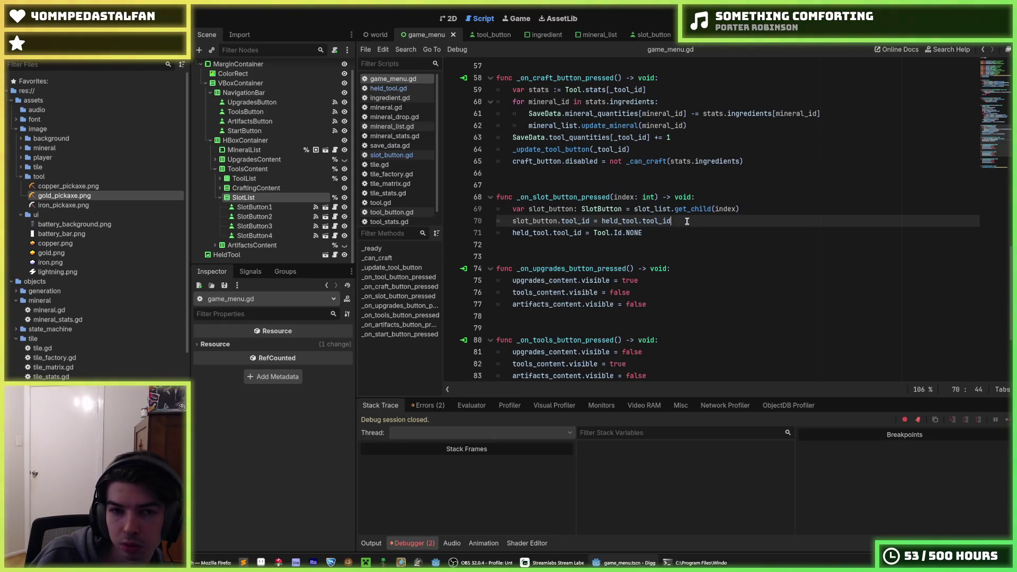
In held_tool.gd, declare a tool_id variable defaulting to Tool.Id.NONE and save
click(398, 89)
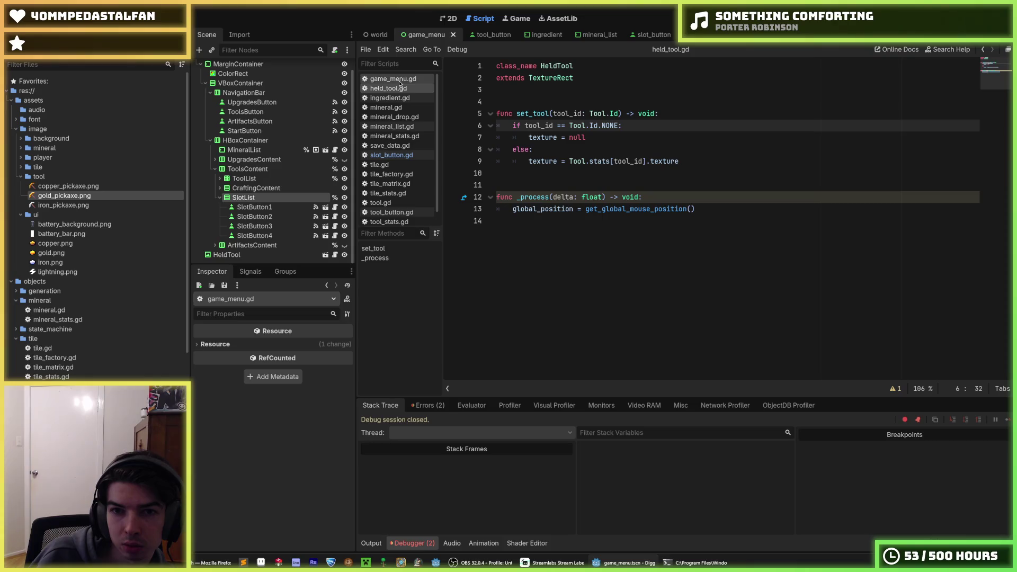
click(599, 91)
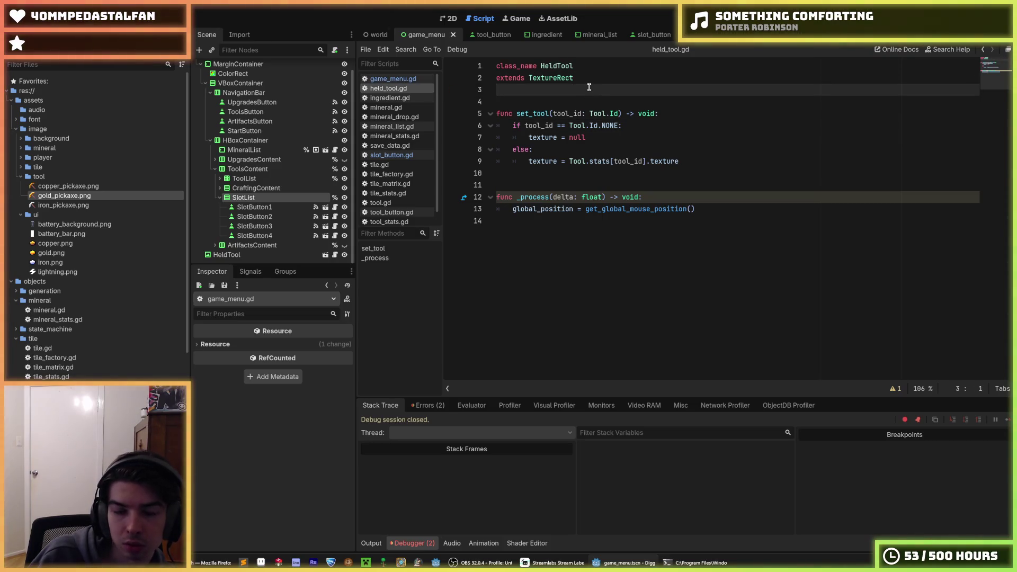
key(Return)
key(Return)
key(Return)
key(Up)
text(tool)
key(Home)
text(var)
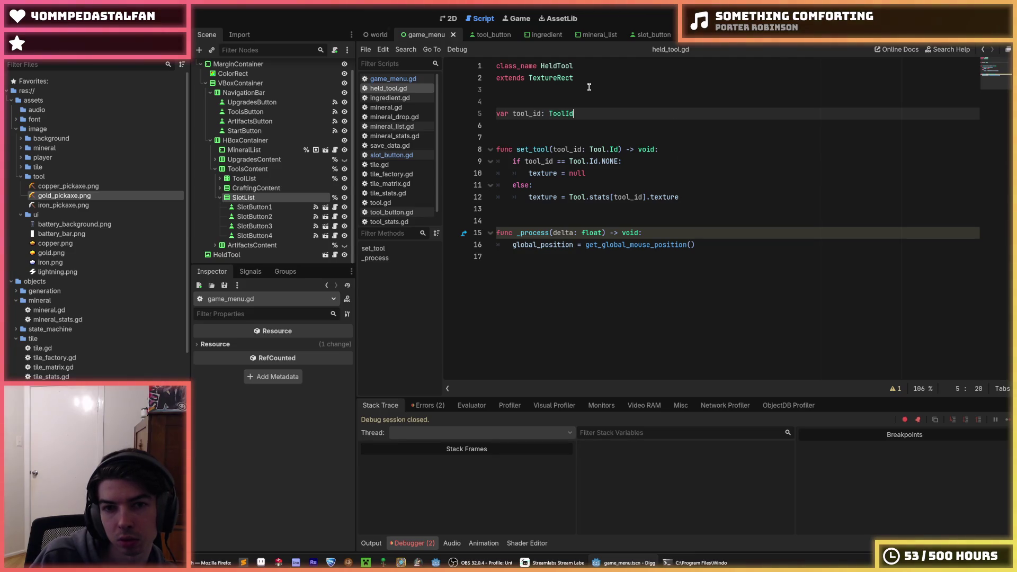
key(BackSpace)
key(BackSpace)
key(BackSpace)
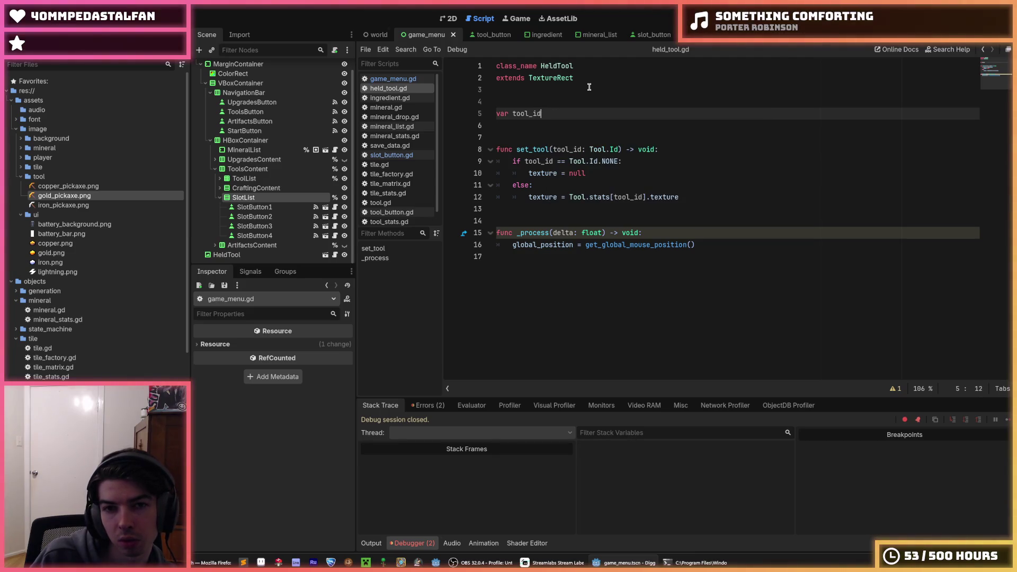
text(:= Tol.Id.NONE)
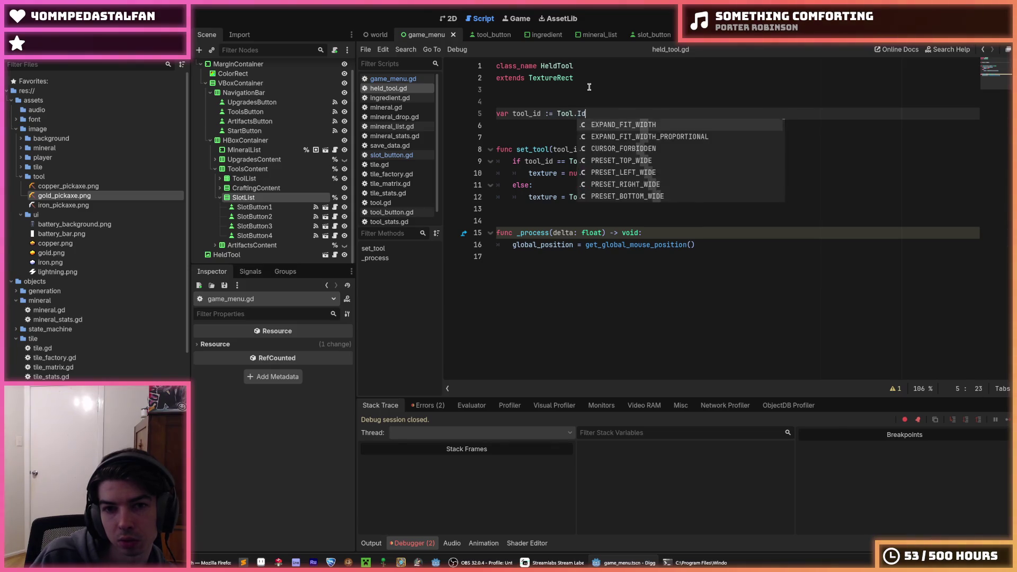
key(ctrl+s)
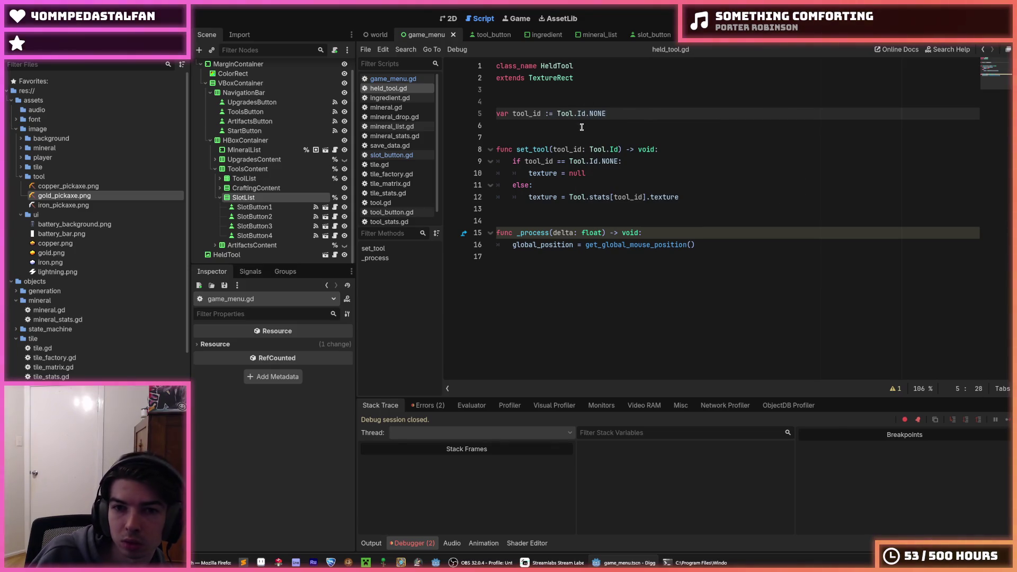
key(ctrl+s)
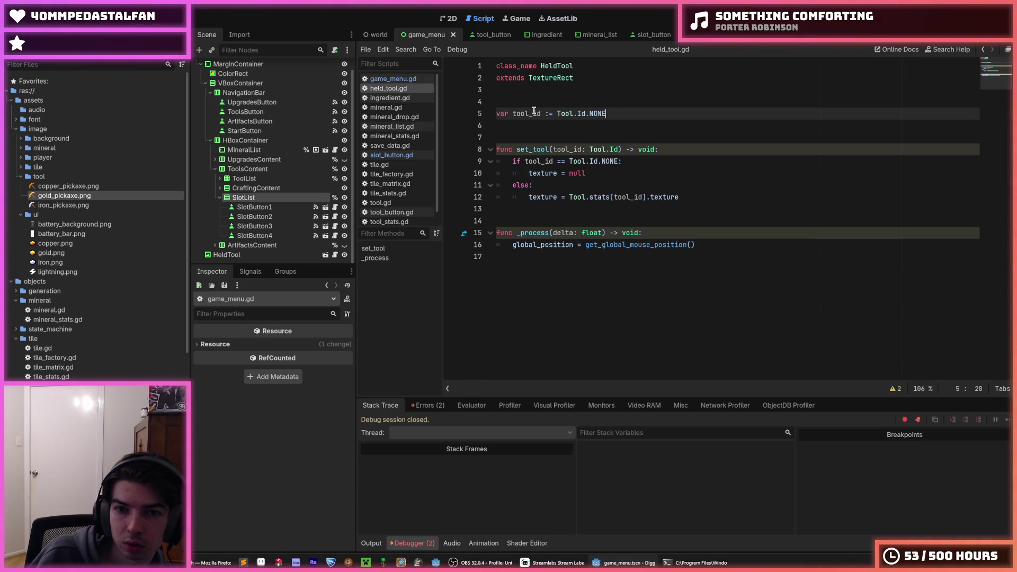
Change line 71 of game_menu.gd to held_tool.set_tool(Tool.Id.NONE), then save and run
click(392, 79)
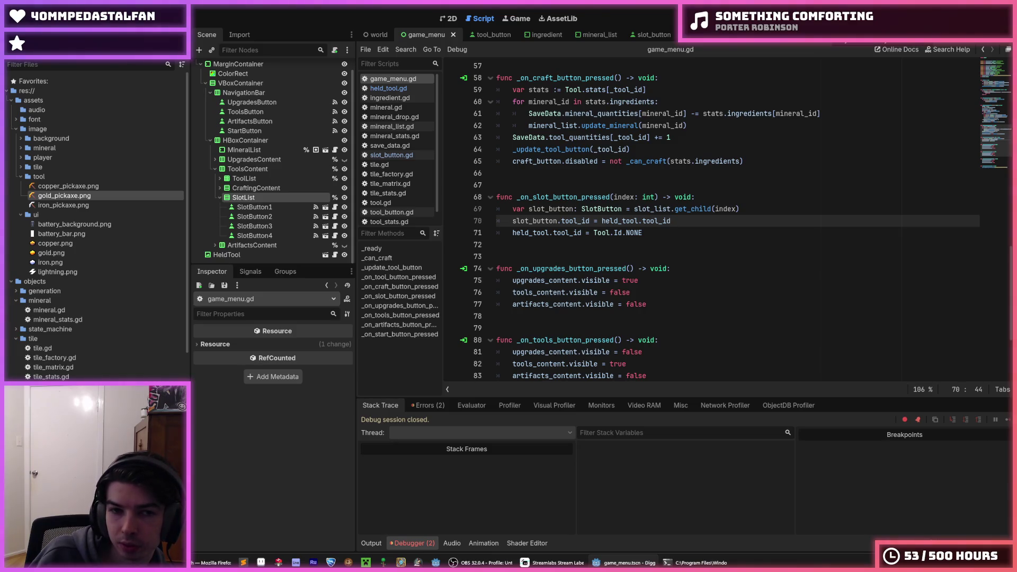
click(398, 89)
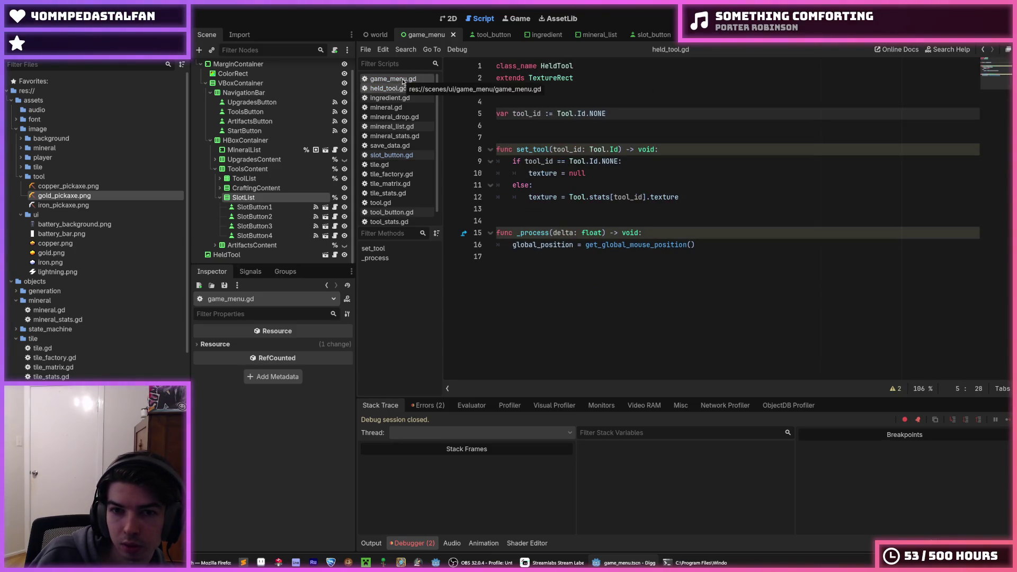
click(402, 78)
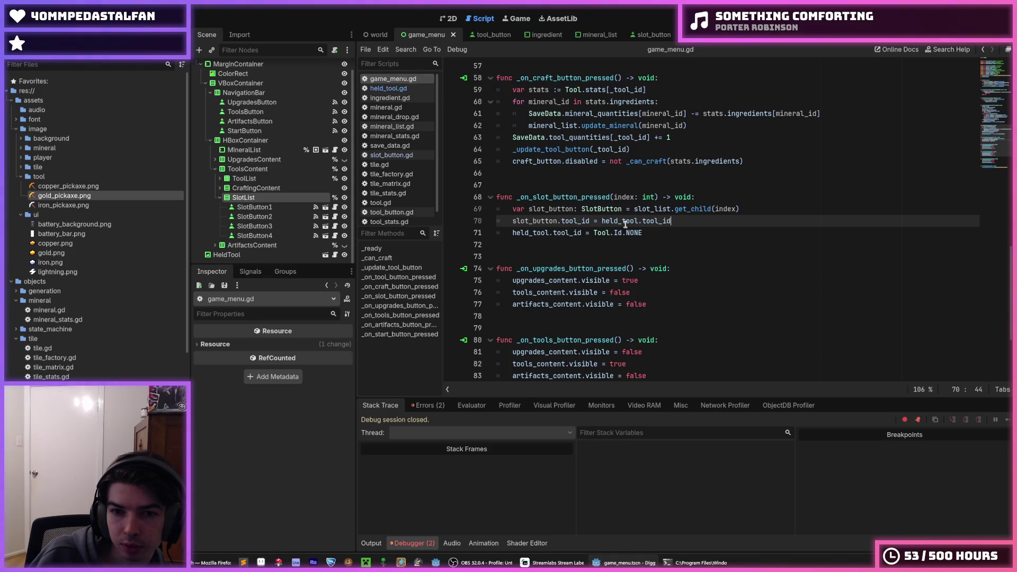
double_click(583, 229)
text(set)
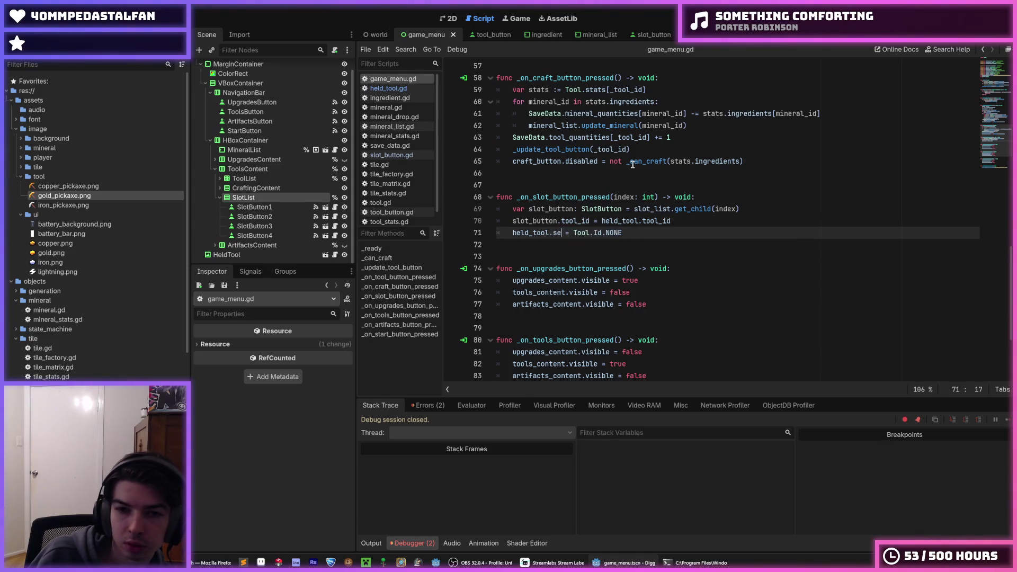
text(_tool)
key(Return)
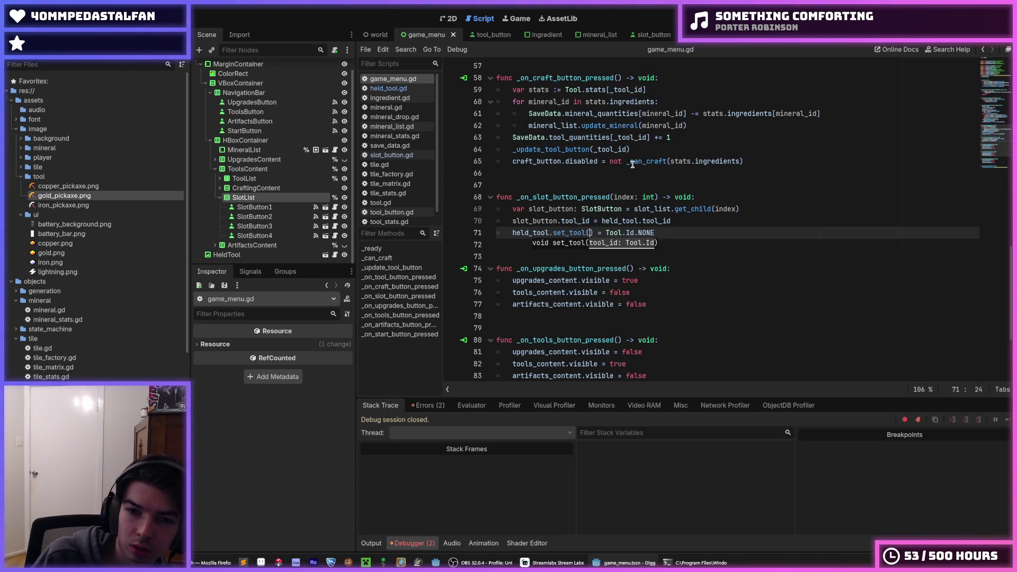
key(Delete)
key(Delete)
key(Delete)
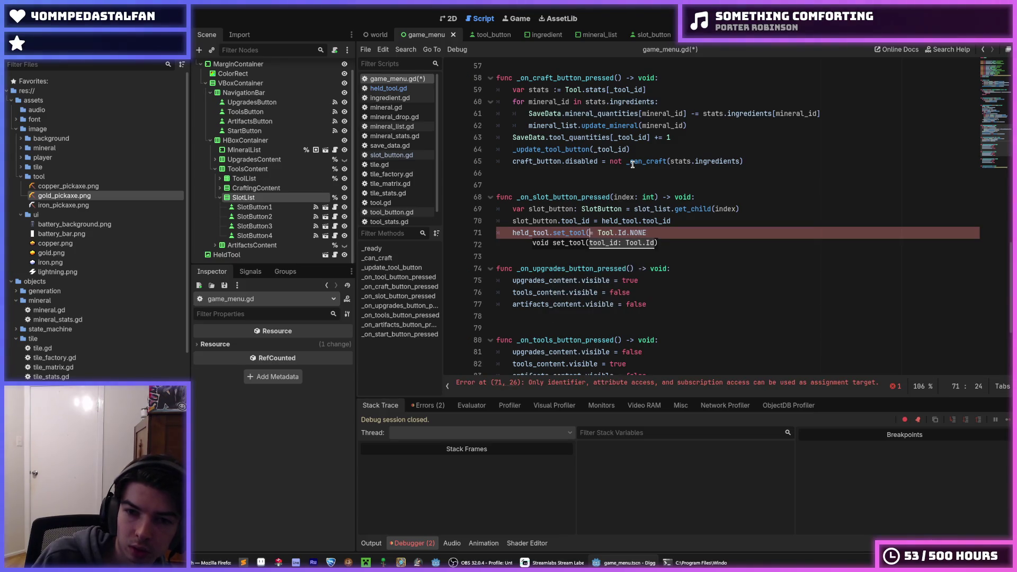
key(End)
text())
key(F5)
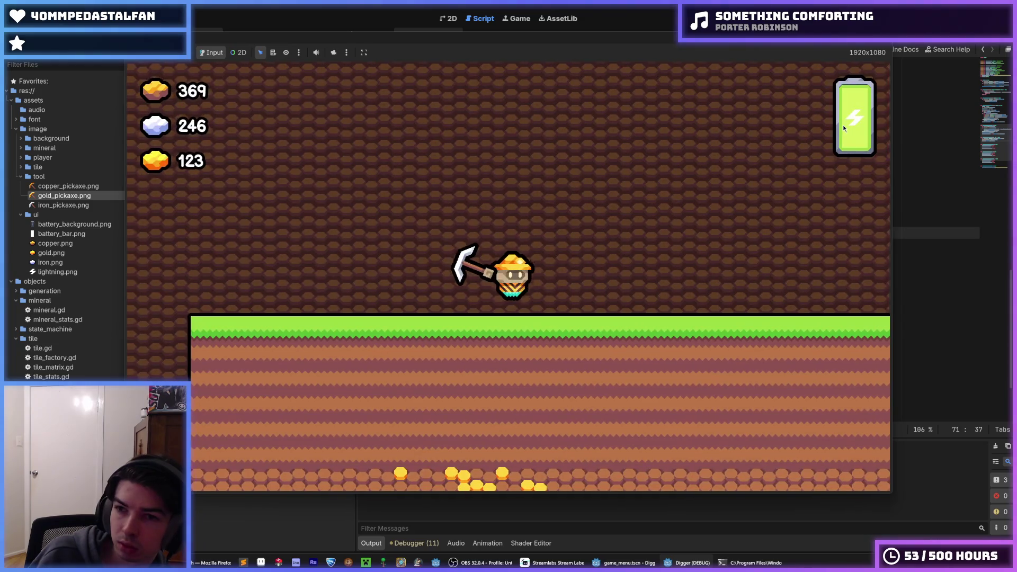
Open the in-game Tools menu, craft a Copper Pickaxe, and place it into the first tool slot
key(F5)
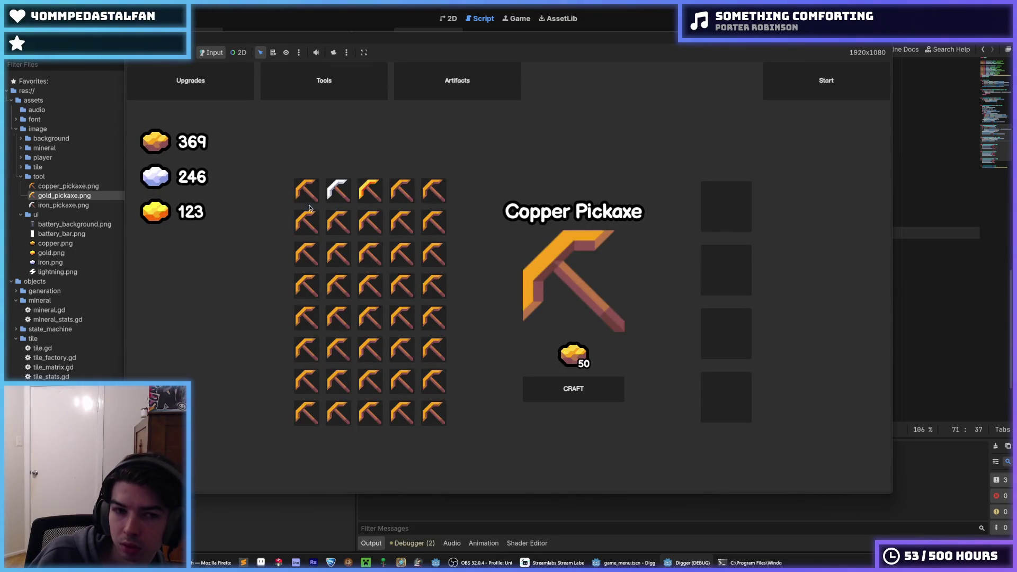
click(552, 390)
drag(307, 194, 320, 196)
click(729, 213)
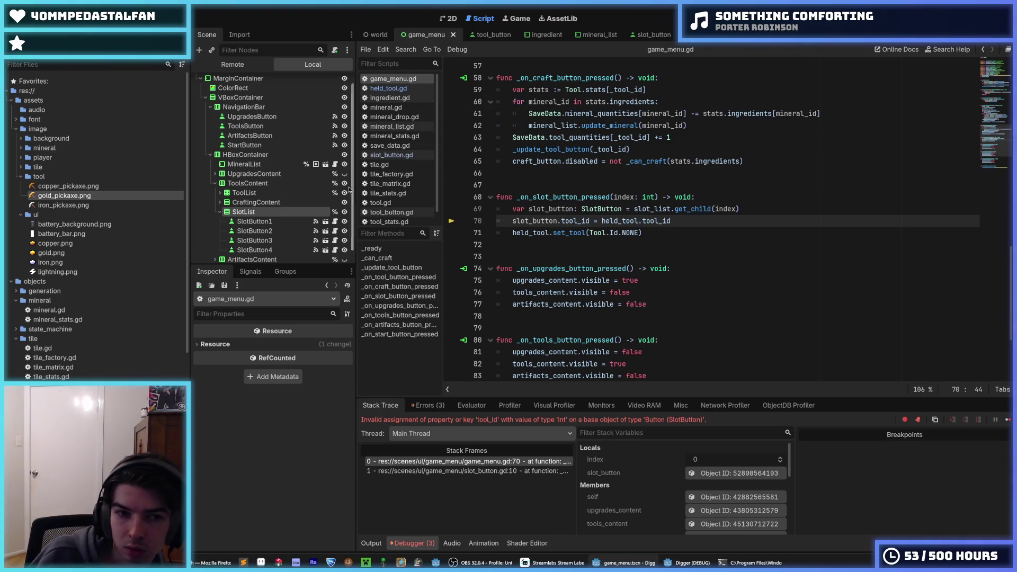
Copy lines 5–12 of held_tool.gd (tool_id variable and set_tool function) and bring up slot_button.gd
click(335, 221)
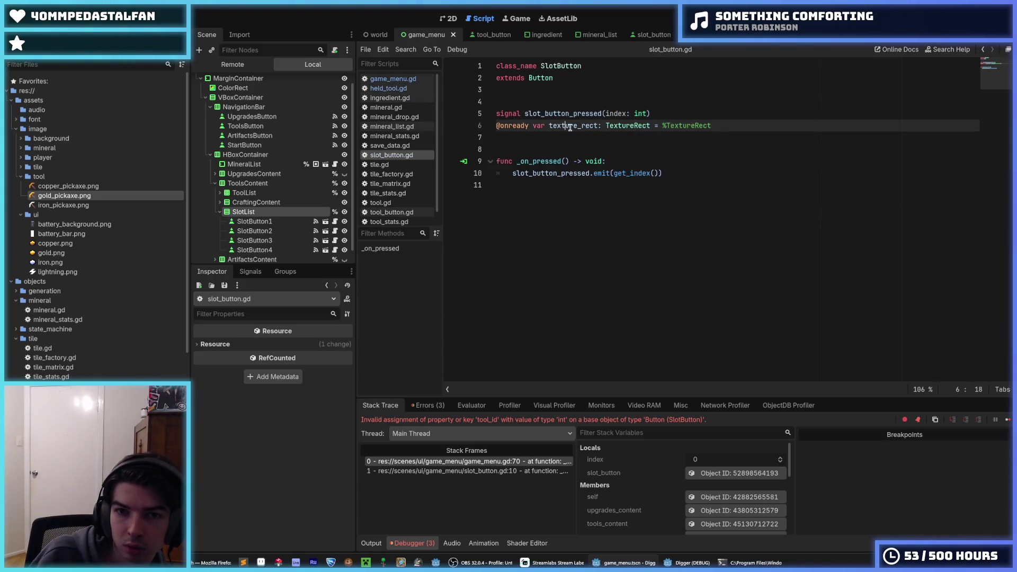
click(546, 136)
click(392, 80)
click(397, 89)
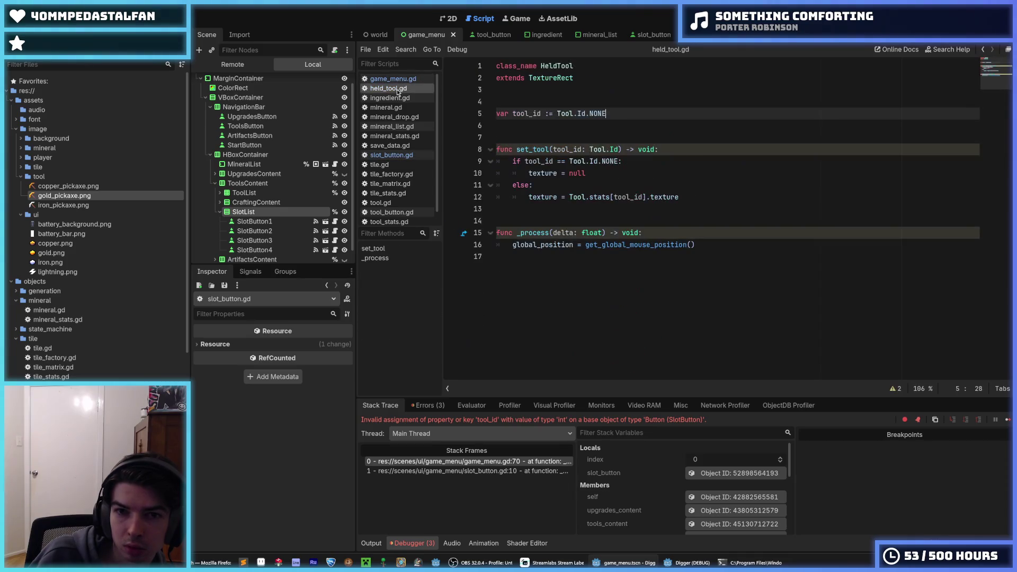
drag(625, 115, 605, 91)
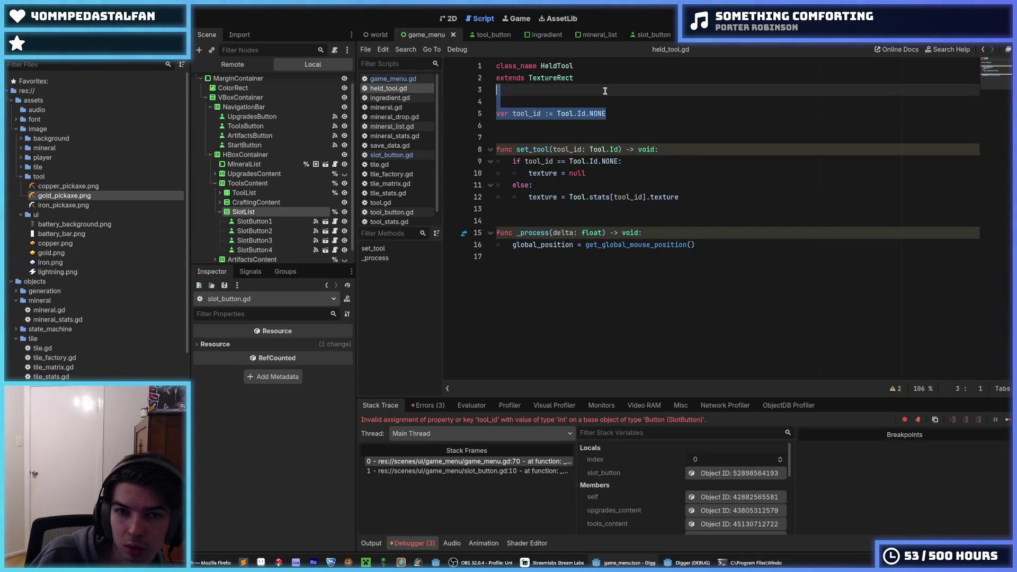
click(412, 156)
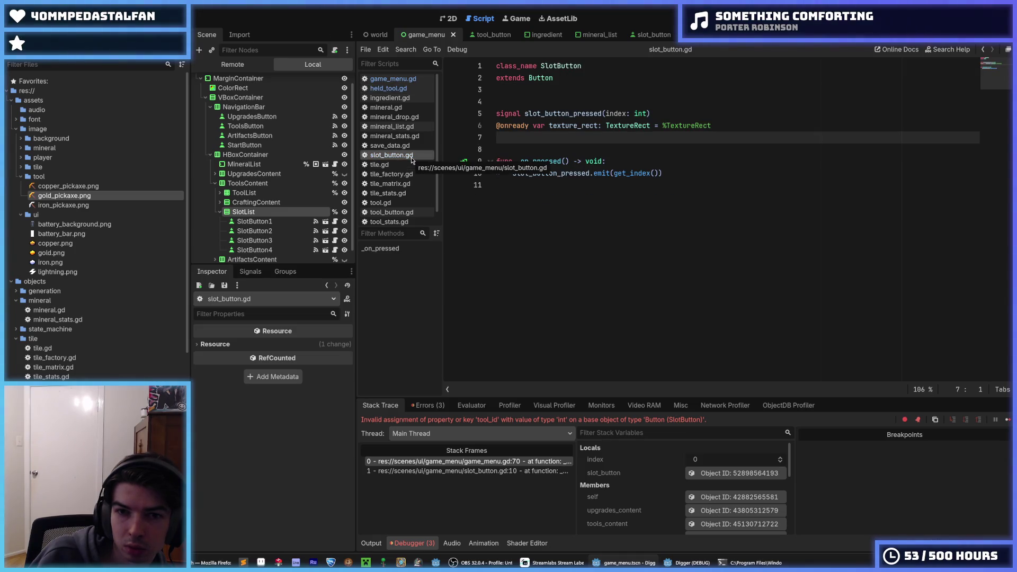
click(396, 79)
click(398, 88)
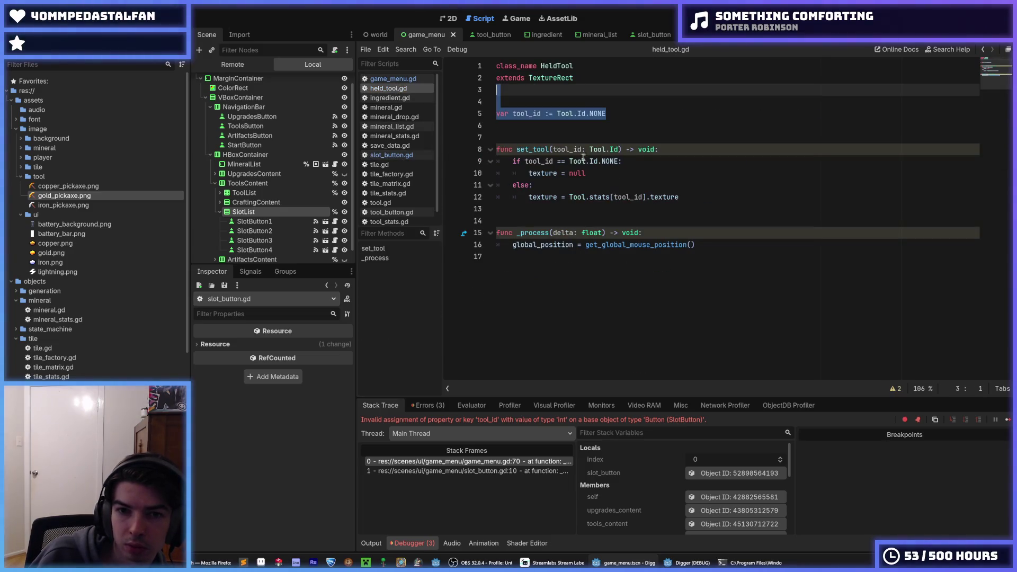
drag(702, 196, 489, 119)
key(ctrl+c)
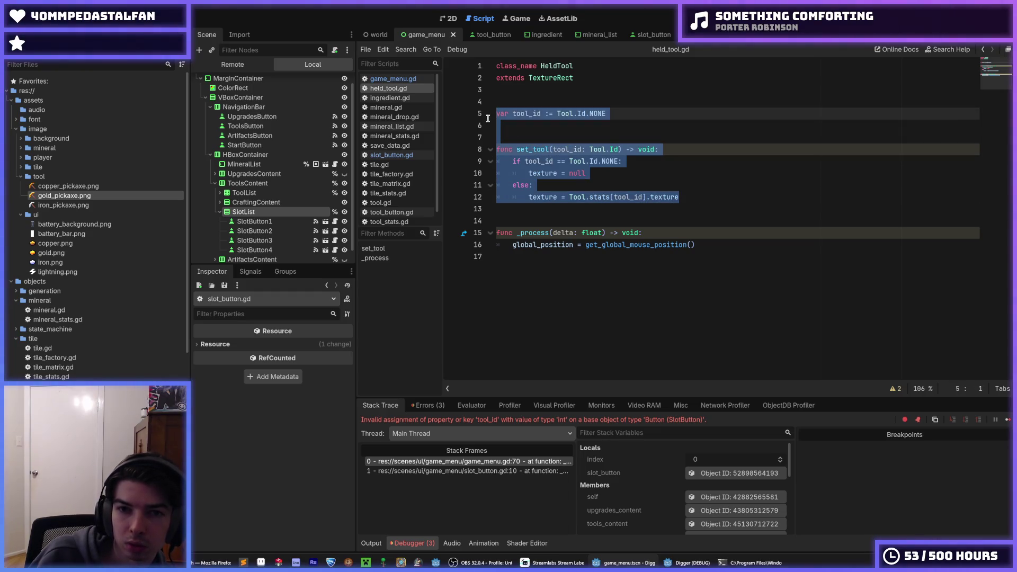
click(391, 154)
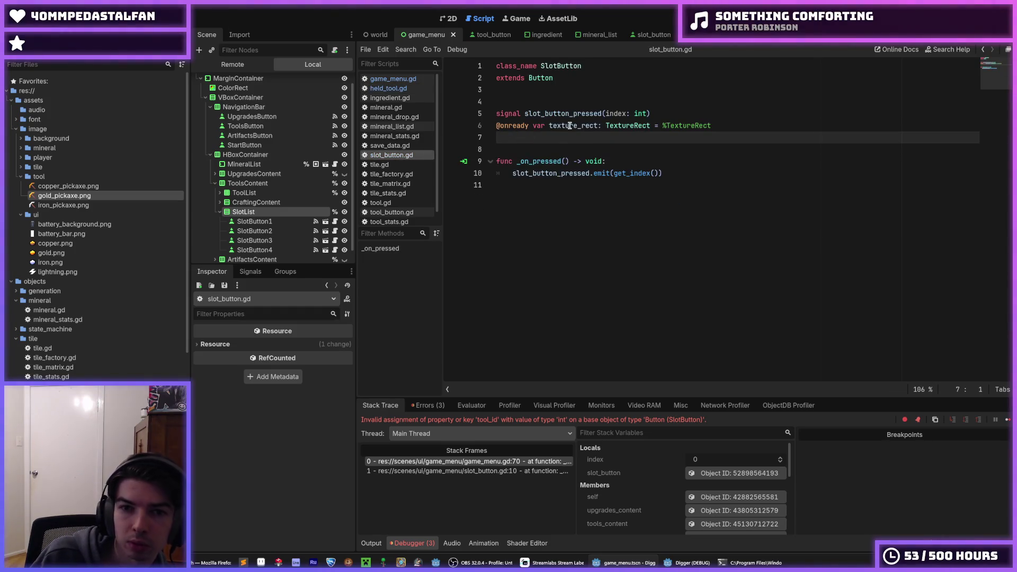
Paste the copied code into slot_button.gd and remove the pasted tool_id variable line
key(Return)
key(Return)
key(Up)
key(Return)
key(ctrl+v)
key(Up)
key(Up)
key(Up)
key(shift+Down)
key(shift+Down)
key(shift+Down)
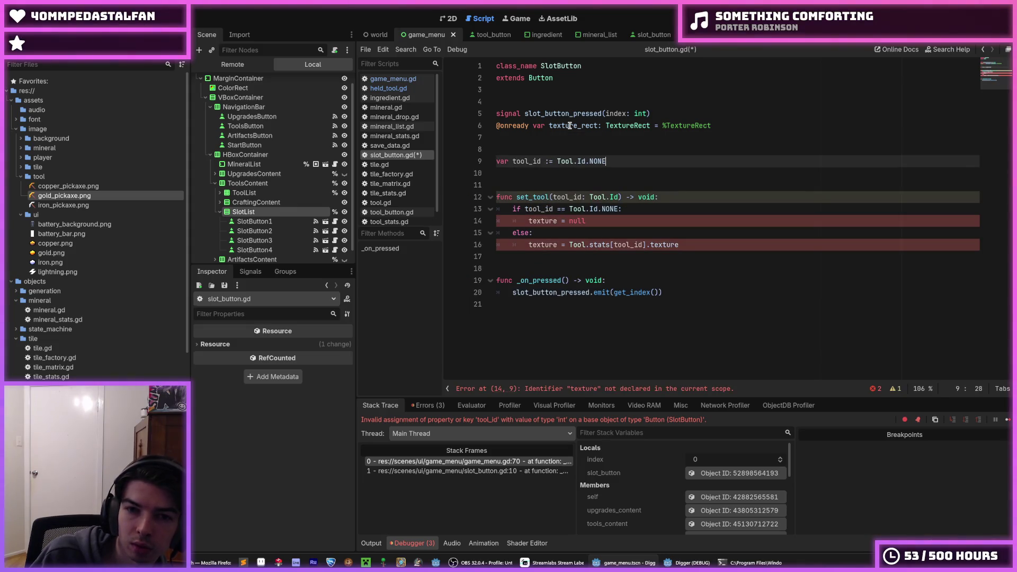
key(Delete)
key(Up)
key(Up)
key(End)
key(Down)
key(Down)
key(Down)
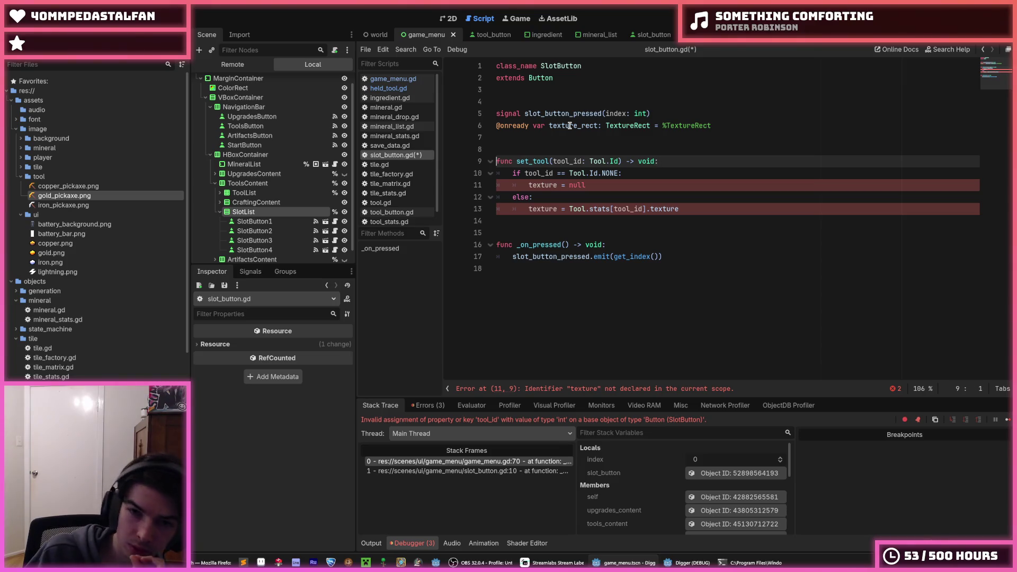
key(Home)
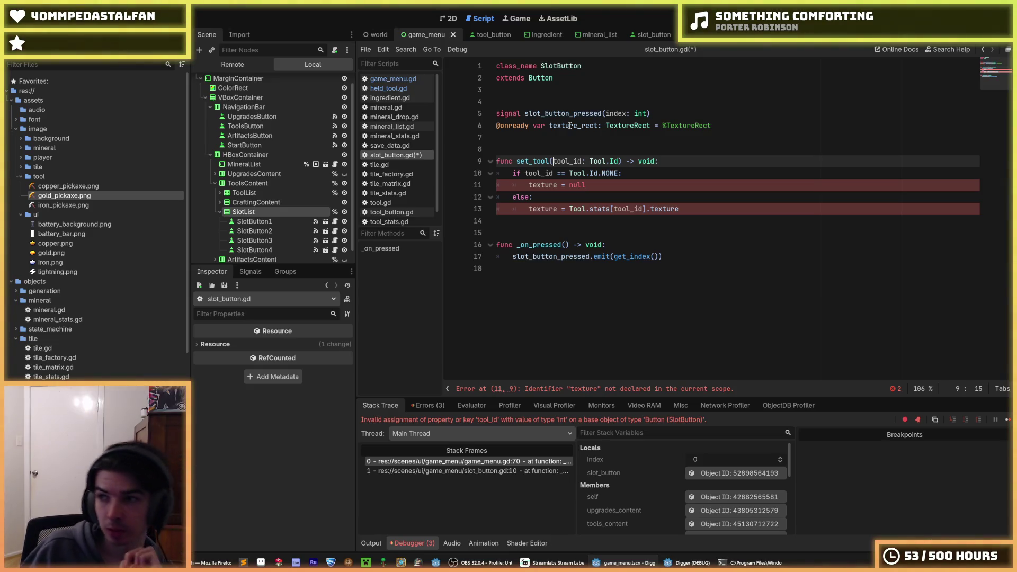
Prefix both texture assignments in set_tool with texture_rect., save, and relaunch the game
click(584, 186)
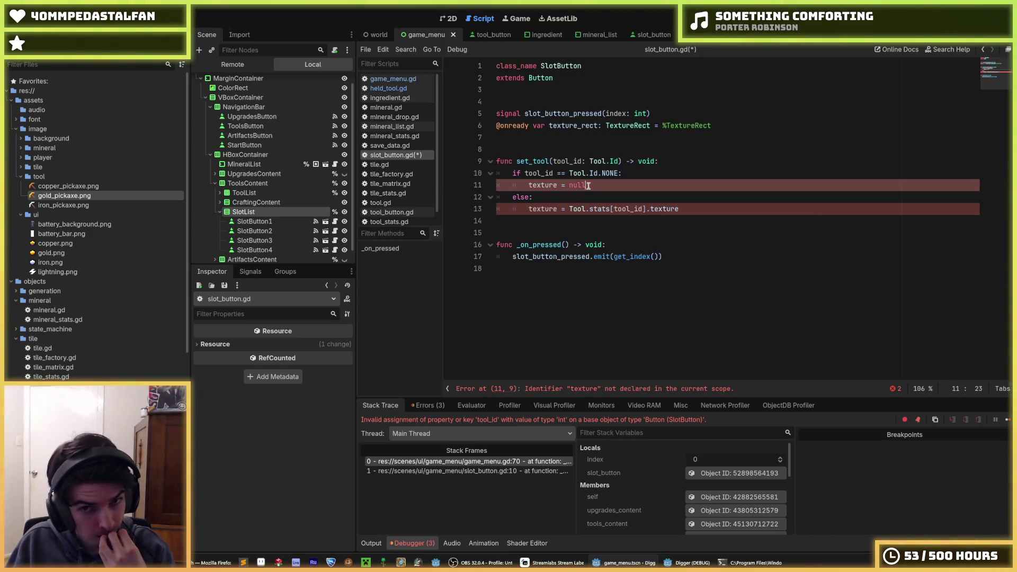
click(631, 178)
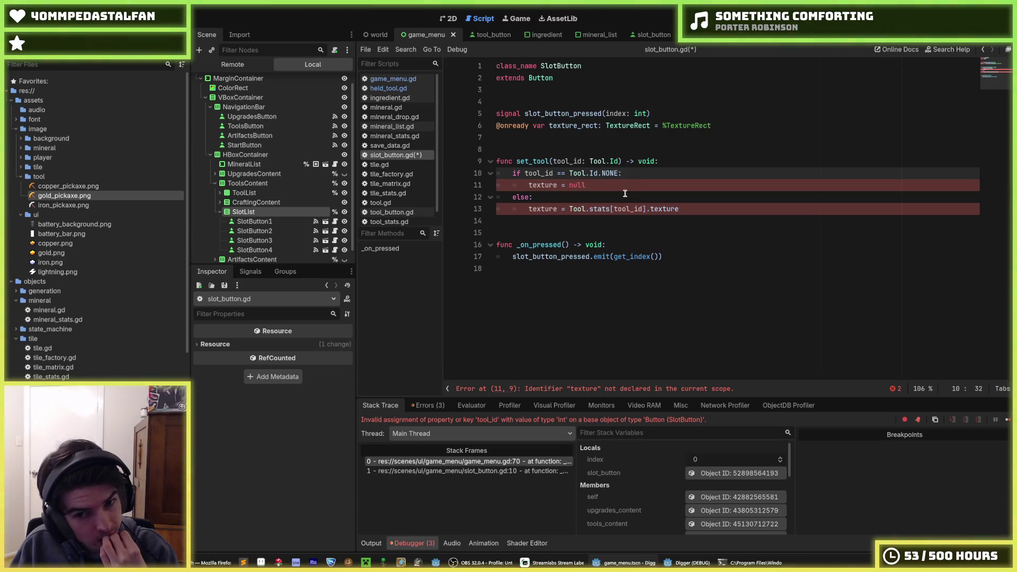
click(622, 193)
click(595, 185)
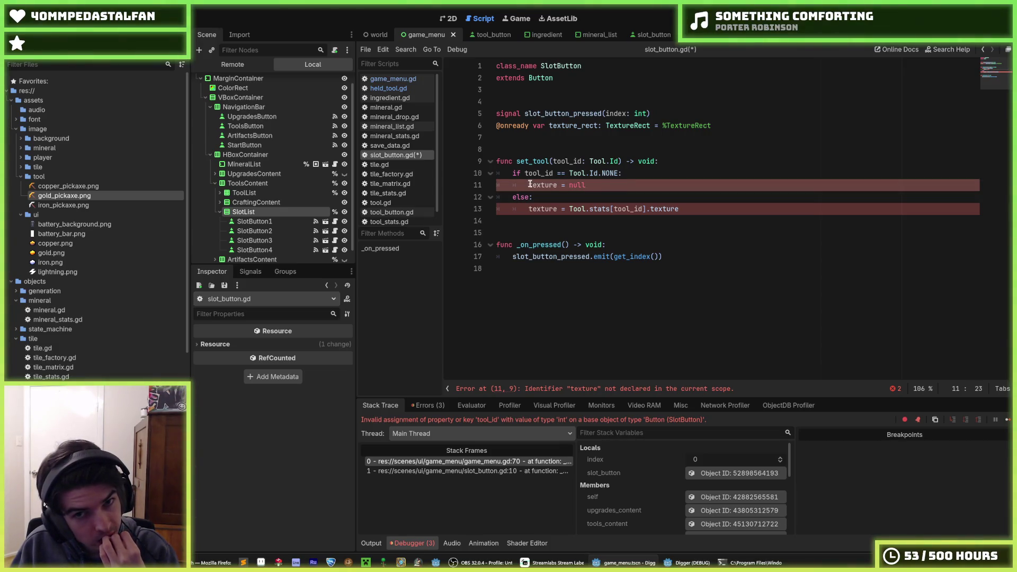
double_click(574, 126)
click(535, 187)
double_click(535, 187)
key(ctrl+d)
key(ctrl+d)
key(Left)
text(texture_rect.)
click(715, 168)
key(ctrl+s)
key(F8)
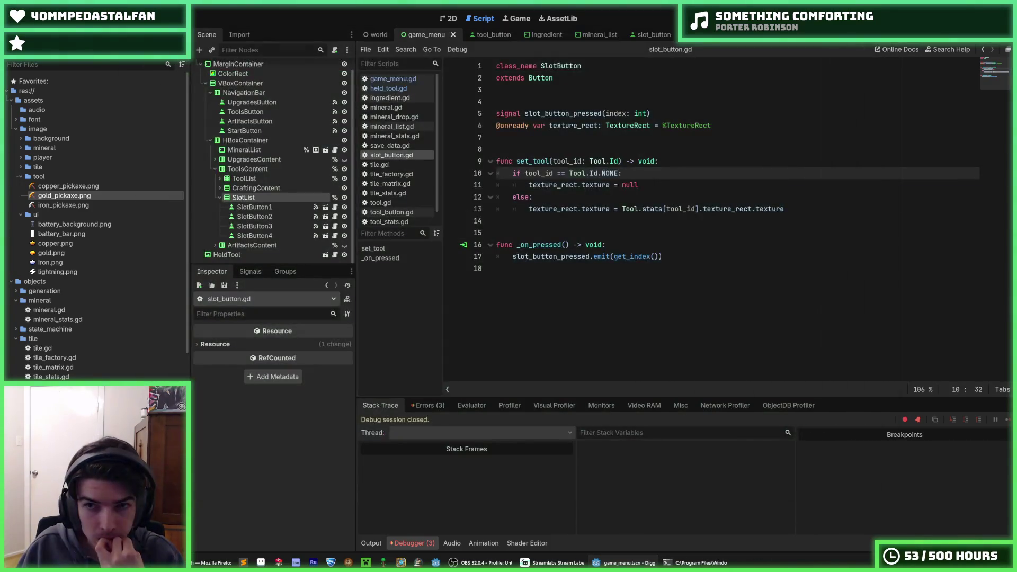
key(F5)
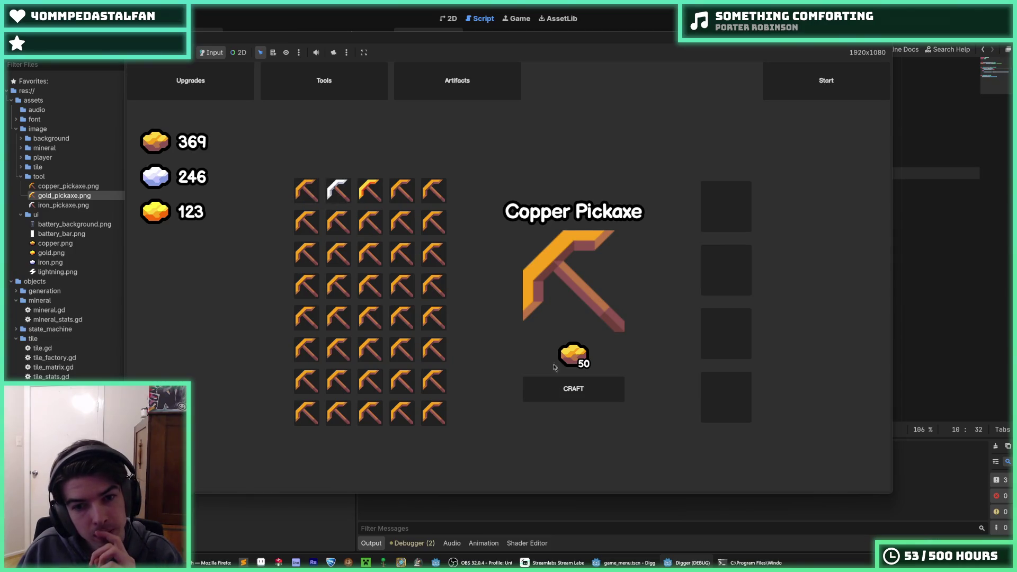
Craft another Copper Pickaxe in the game and put it into a tool slot
key(Return)
drag(318, 197, 363, 194)
click(722, 226)
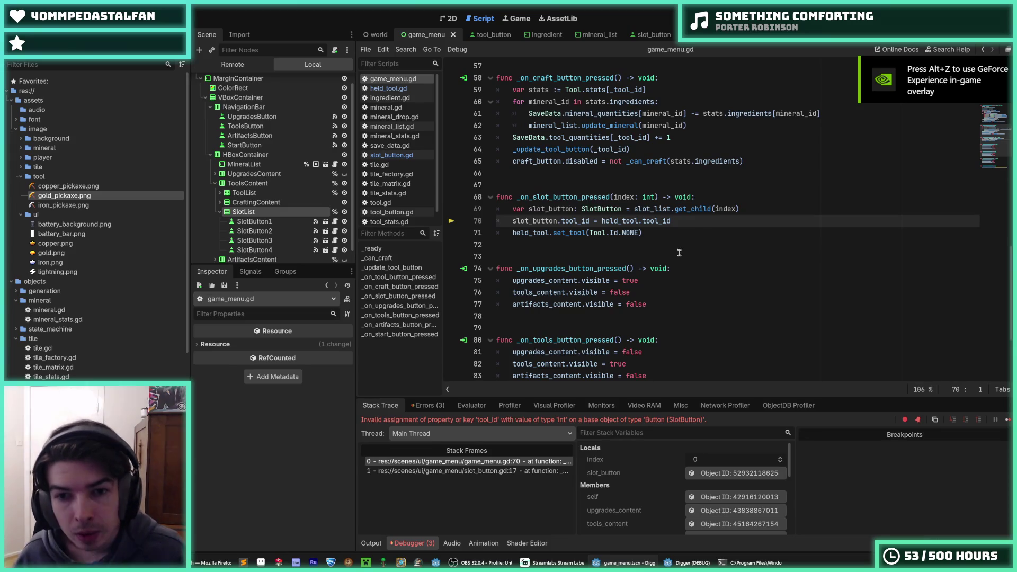
Change line 70 to slot_button.set_tool(held_tool.tool_id), save game_menu.gd, and run the game again
click(560, 218)
text(set_too)
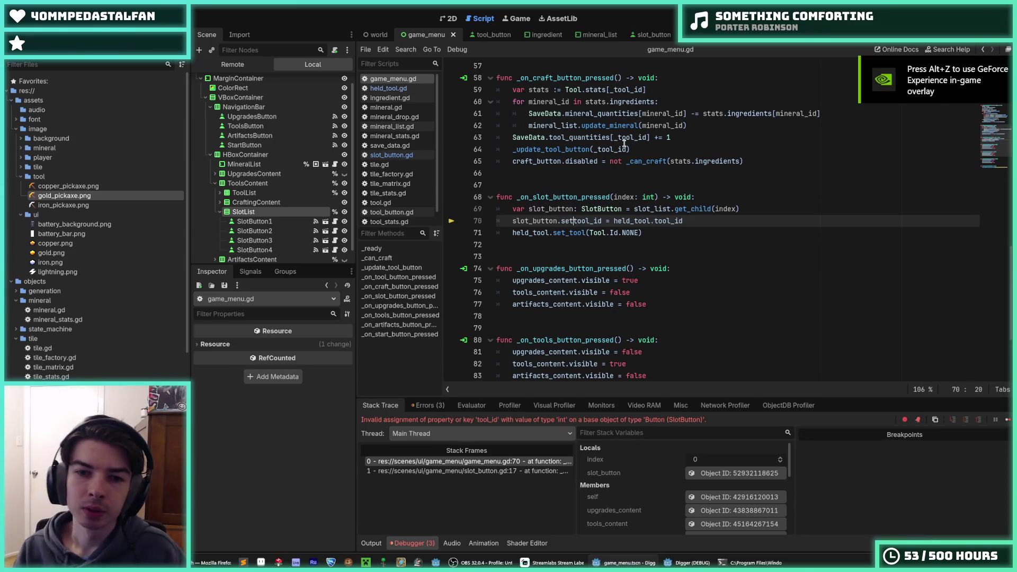
text(l()
key(Return)
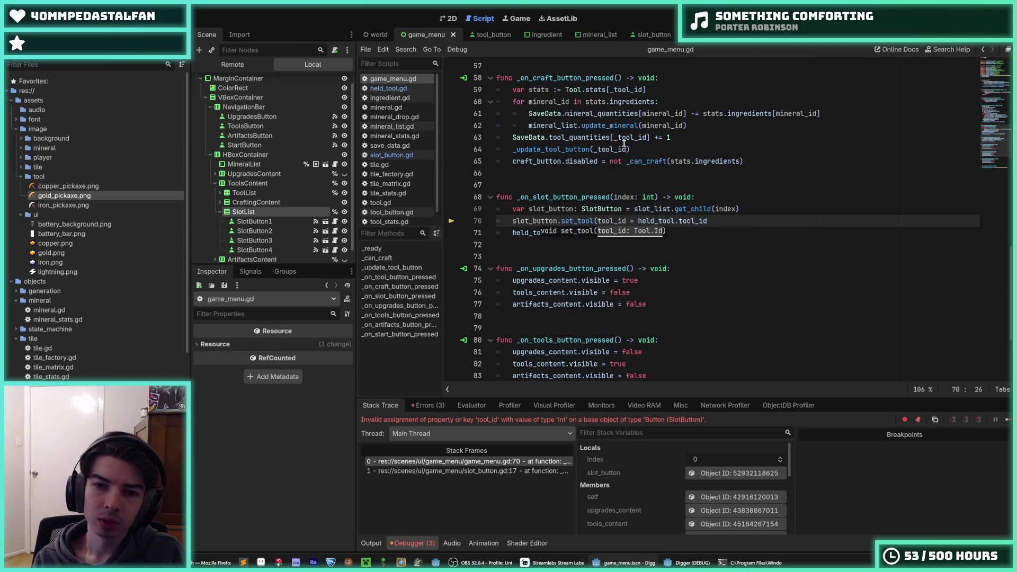
key(ctrl+Right)
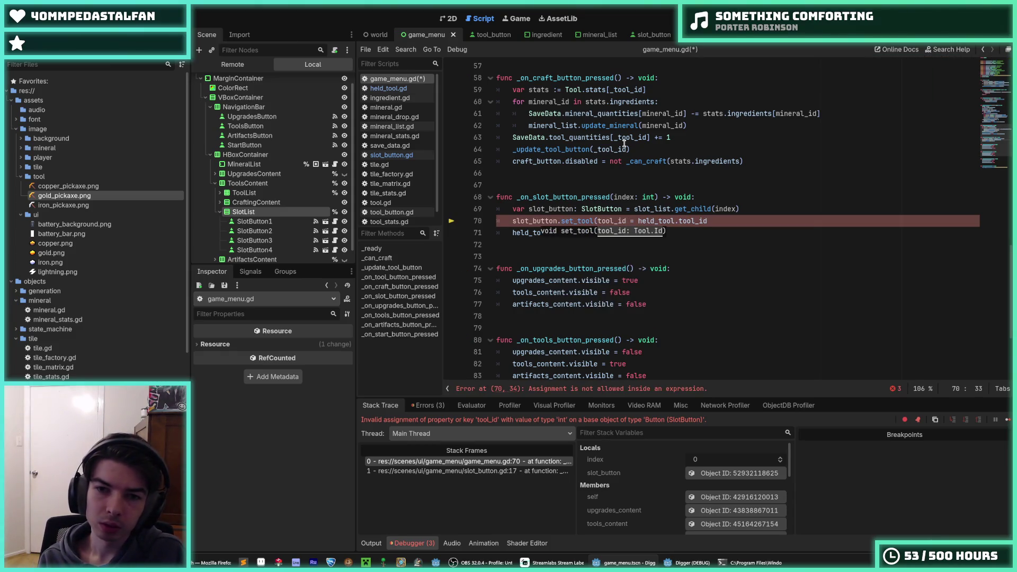
key(BackSpace)
key(BackSpace)
key(BackSpace)
key(Delete)
key(Delete)
key(Delete)
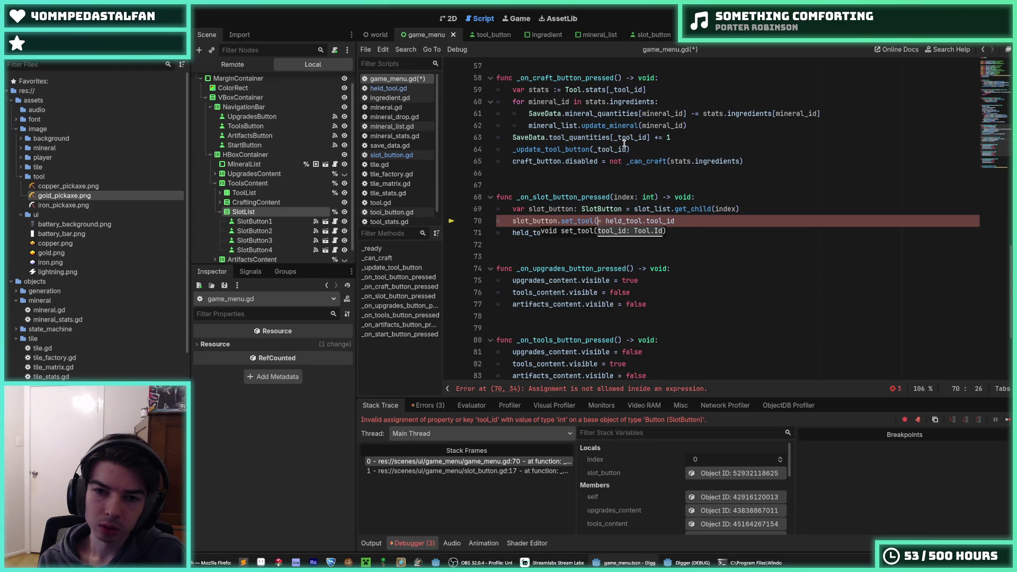
key(End)
text())
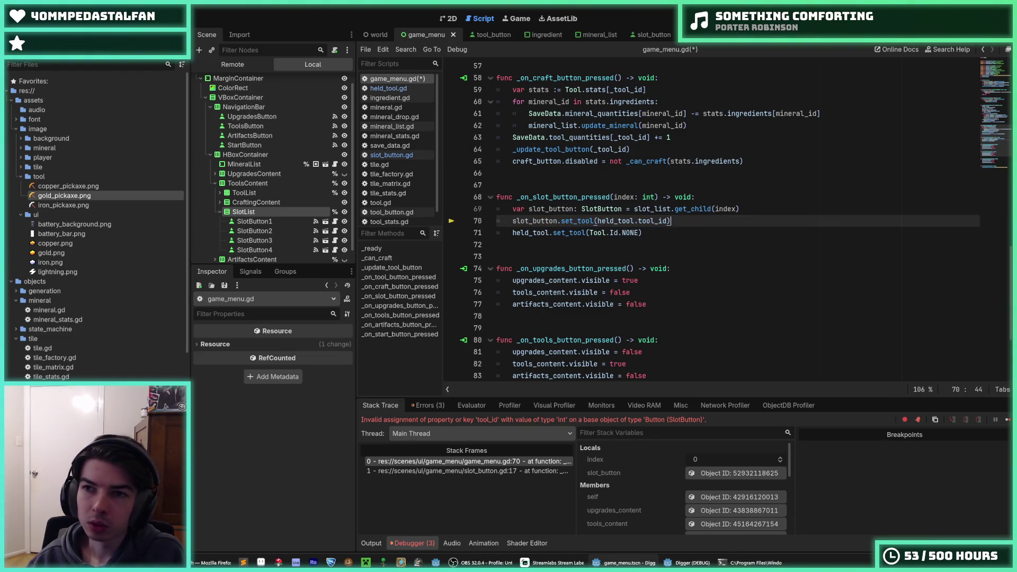
key(F8)
key(ctrl+s)
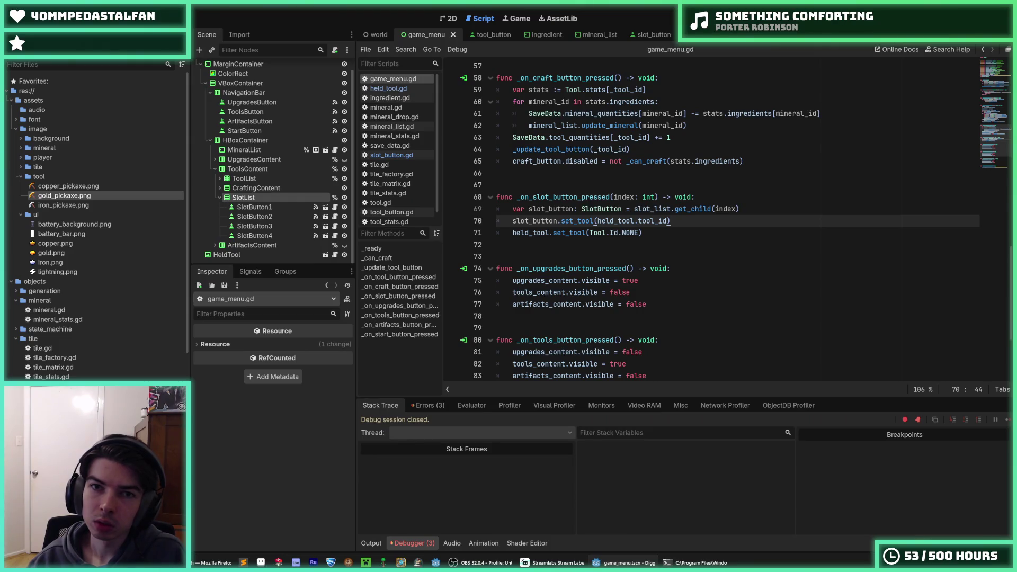
key(F5)
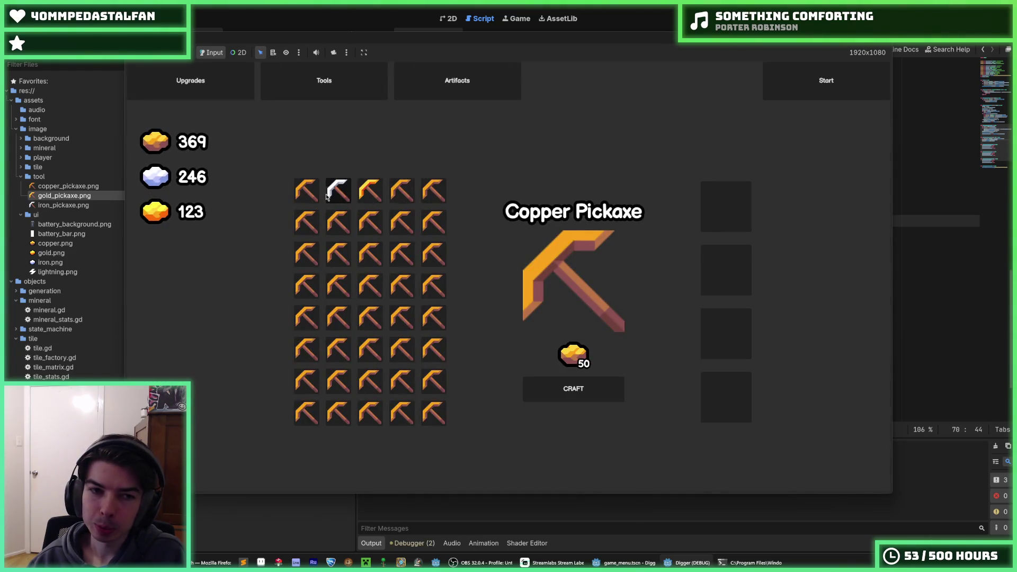
Craft a Copper and an Iron Pickaxe, try equipping the iron one in a slot, then stop the game
click(336, 193)
click(319, 197)
click(583, 392)
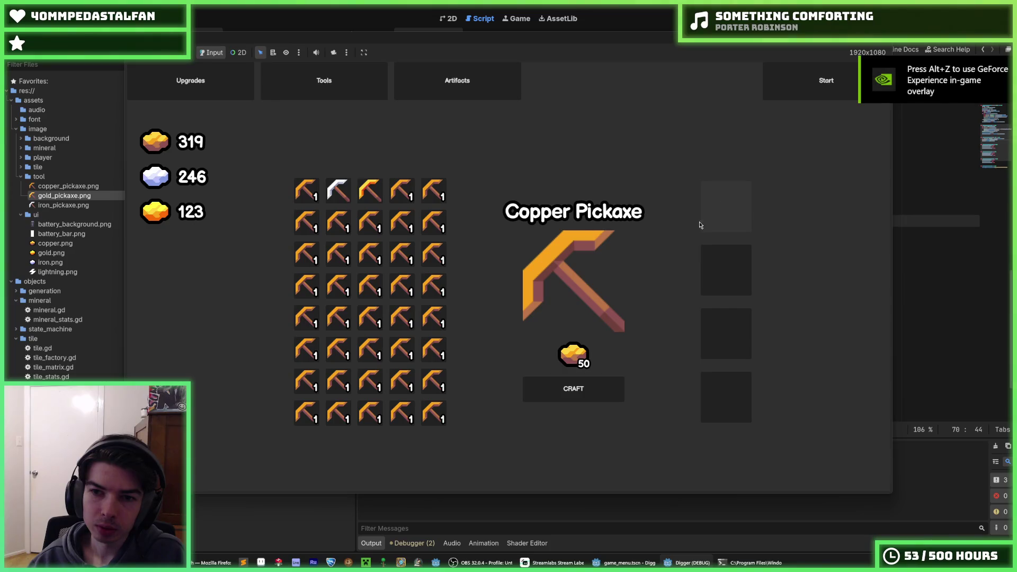
click(370, 191)
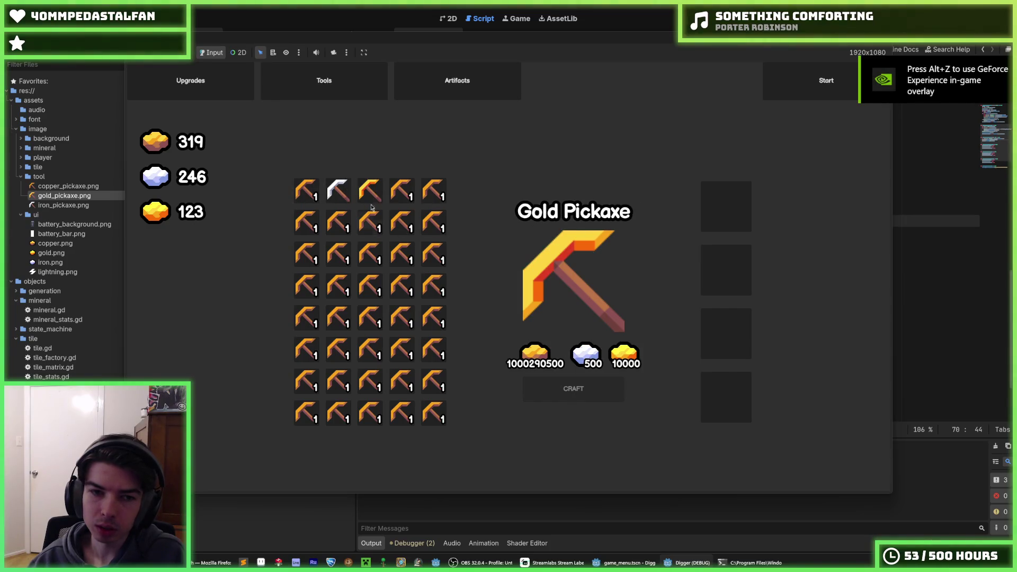
click(338, 191)
click(574, 389)
mouse_move(338, 191)
mouse_down()
mouse_move(747, 232)
mouse_move(744, 271)
mouse_up()
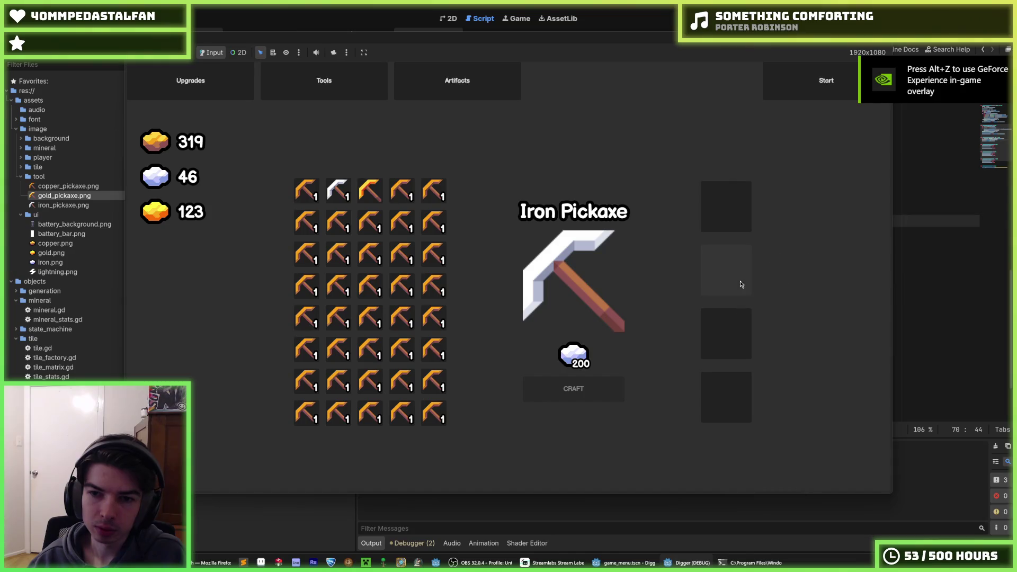
mouse_move(338, 191)
mouse_down()
mouse_move(589, 348)
mouse_move(731, 222)
mouse_up()
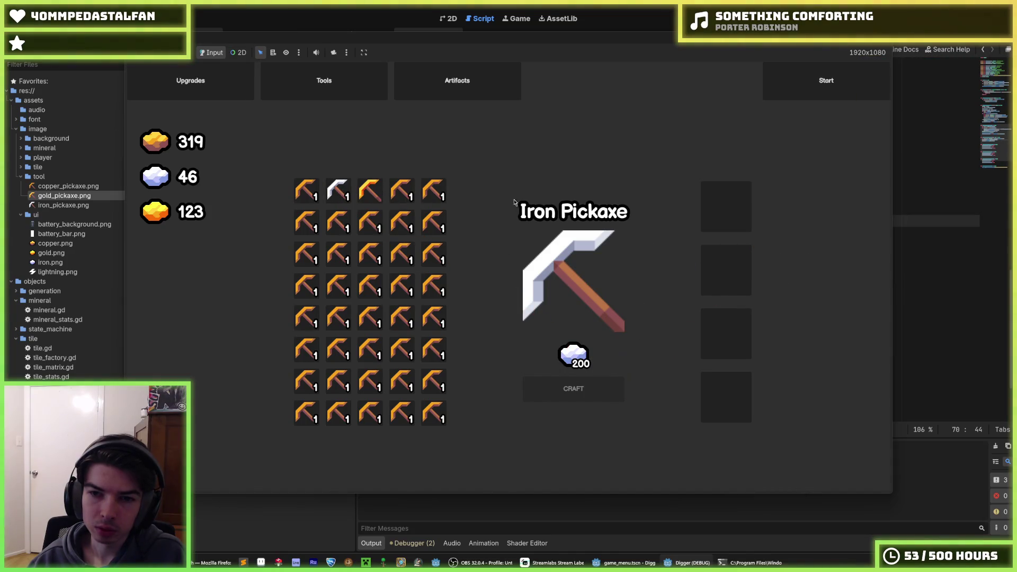
mouse_move(352, 190)
mouse_down()
mouse_move(731, 207)
mouse_move(345, 186)
mouse_move(640, 259)
mouse_move(742, 263)
mouse_up()
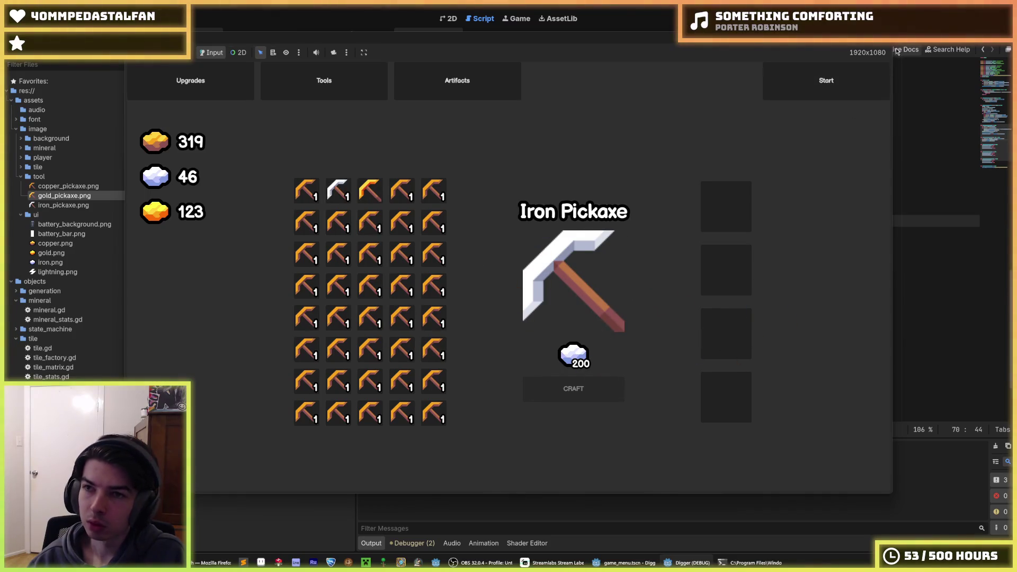
key(F5)
click(689, 232)
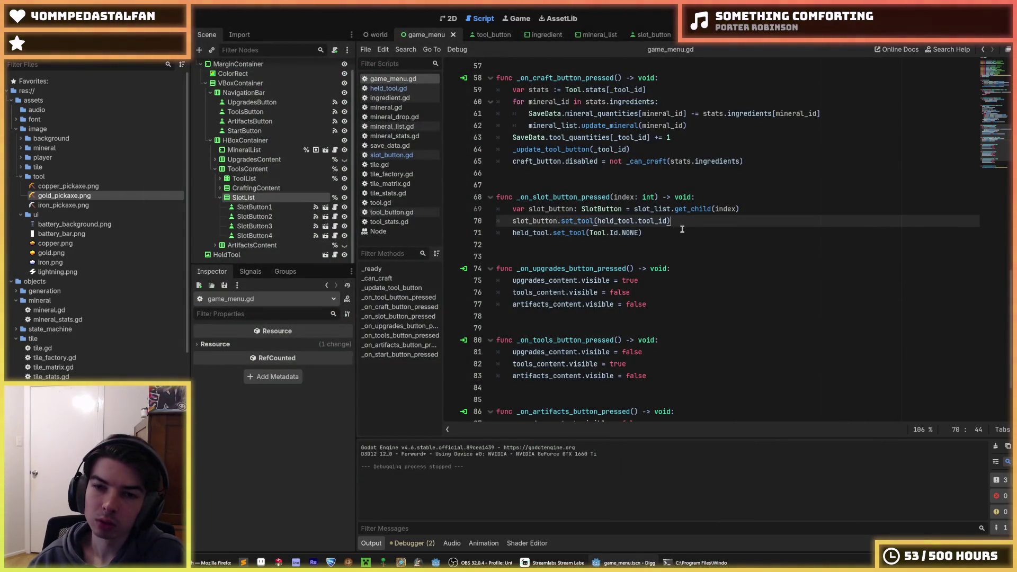
Save slot_button.gd and inspect its slot_button_pressed signal and texture_rect names
click(696, 225)
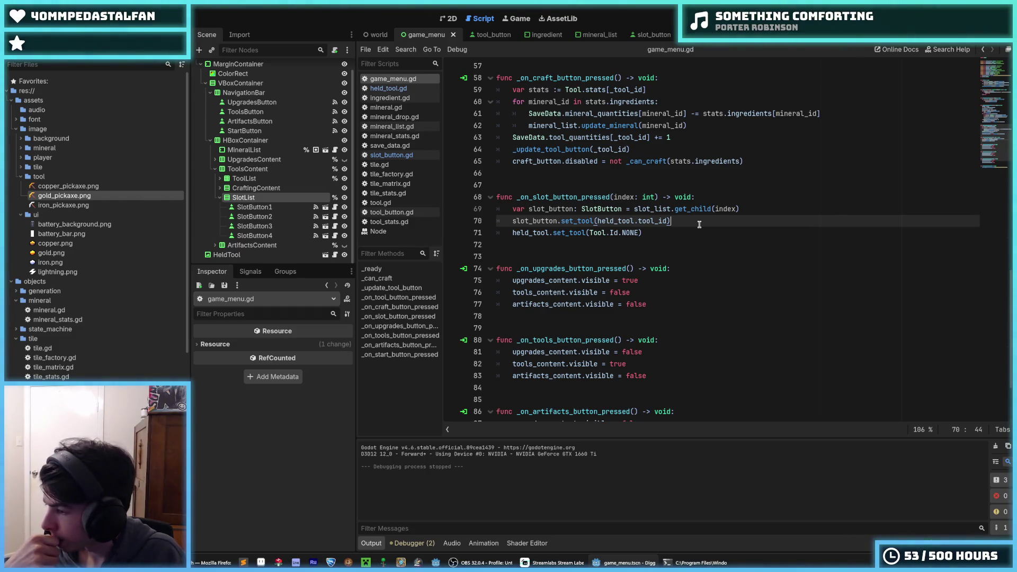
click(392, 154)
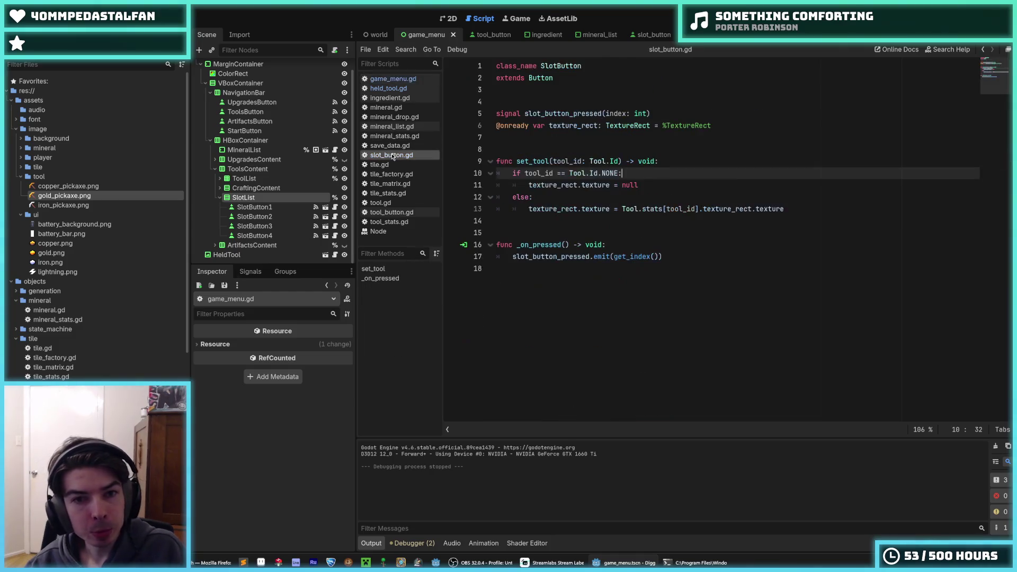
key(ctrl+s)
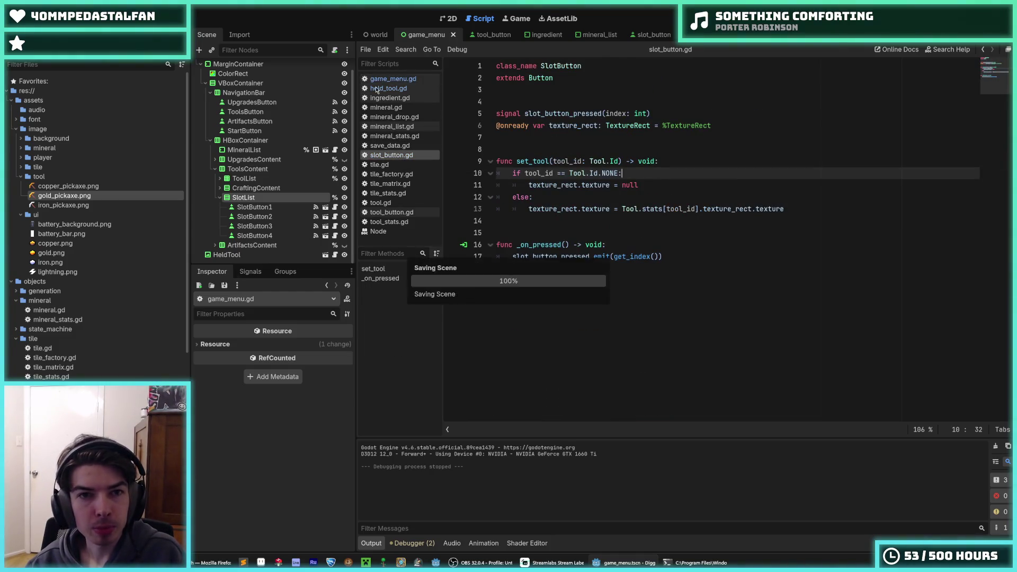
key(ctrl+s)
click(586, 114)
double_click(585, 113)
double_click(586, 125)
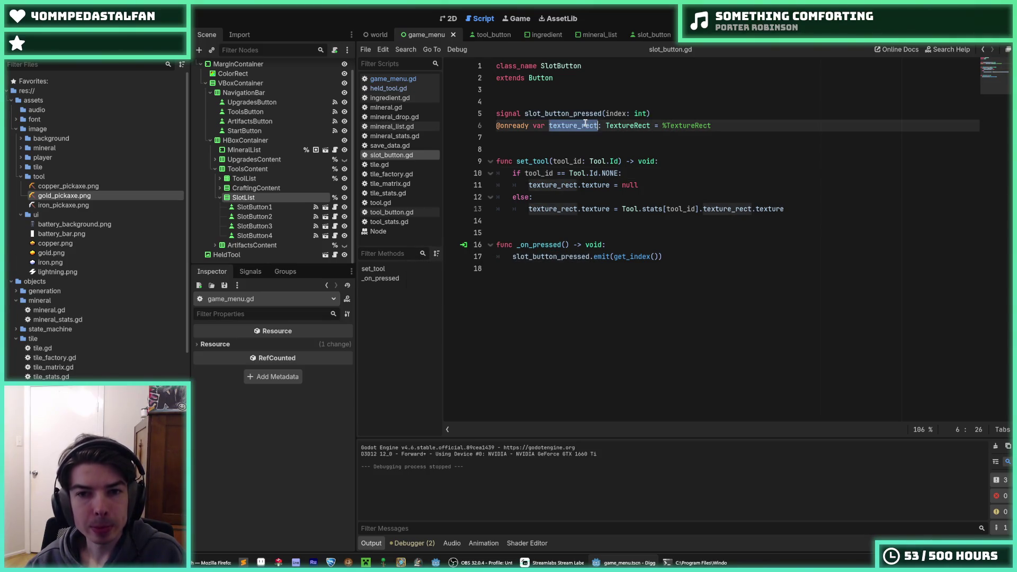
click(638, 171)
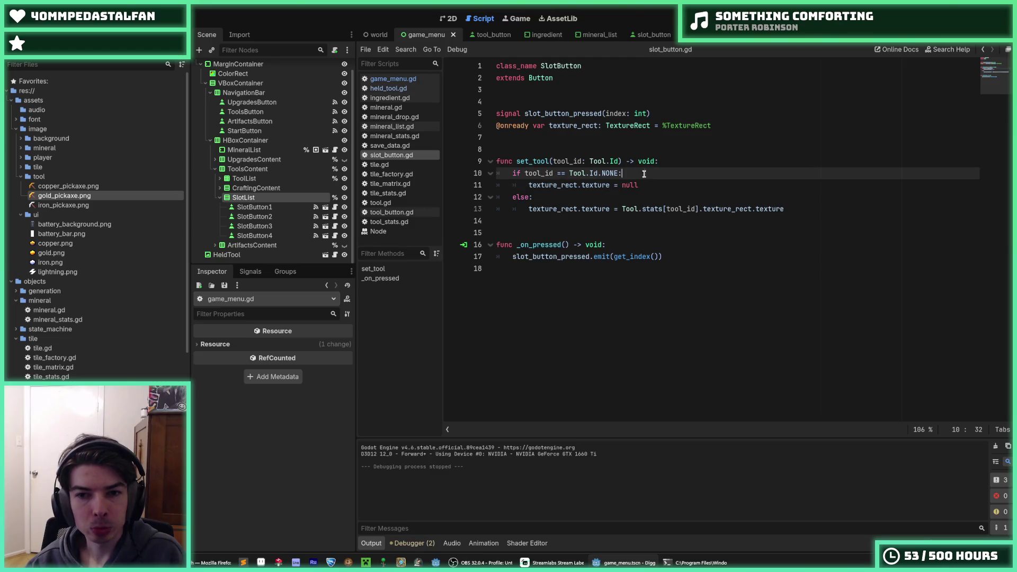
click(395, 89)
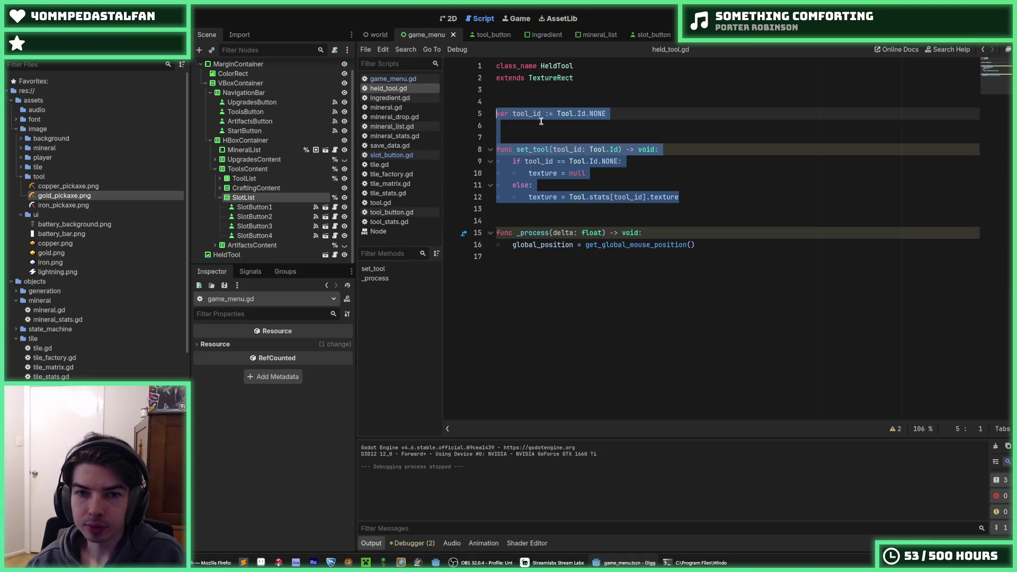
Rename set_tool's parameter to id, add 'tool_id = id' as its first line, save, and rerun the game
click(679, 150)
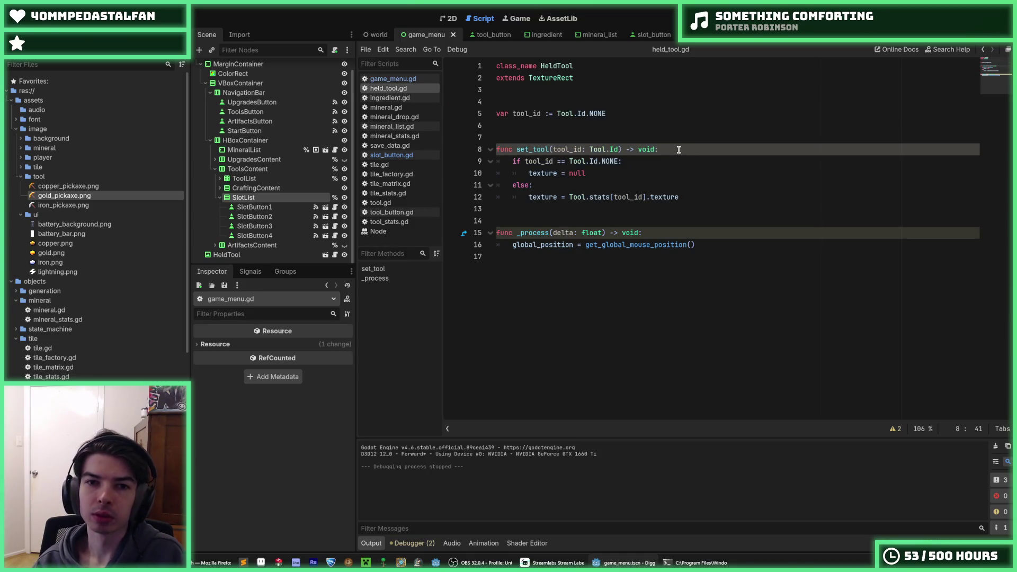
key(Return)
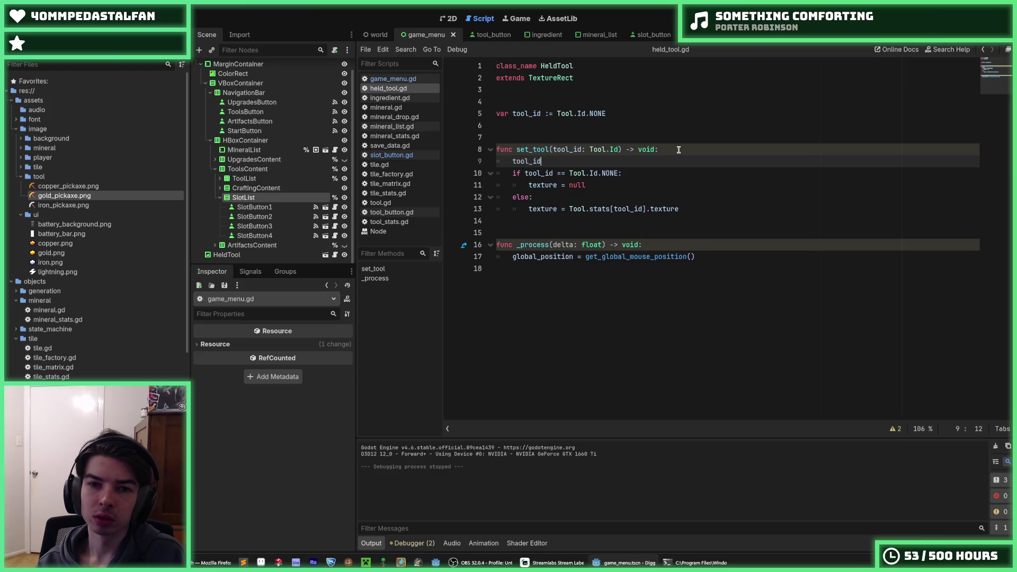
key(ctrl+space)
key(Escape)
key(Up)
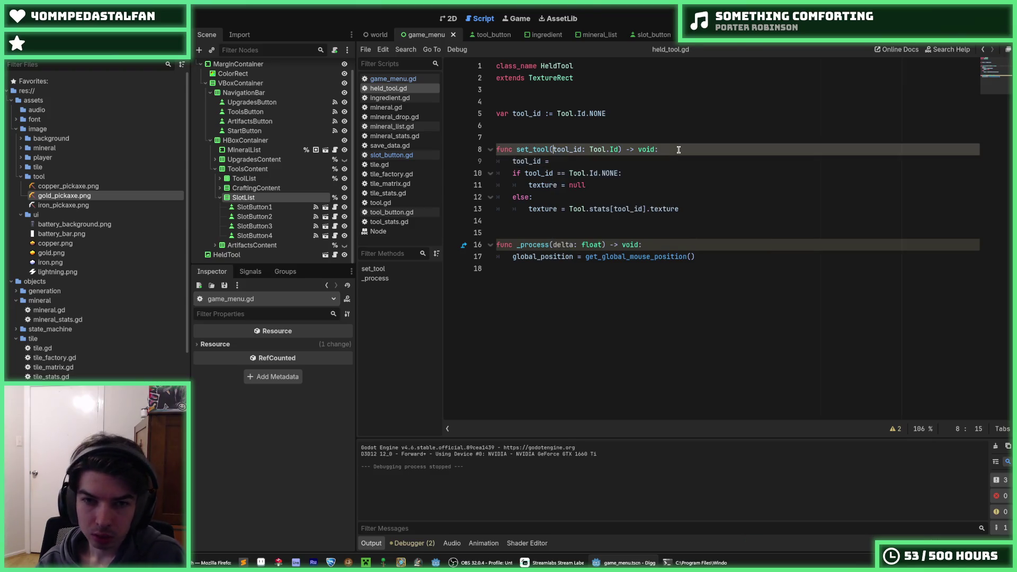
key(Delete)
key(Delete)
key(Delete)
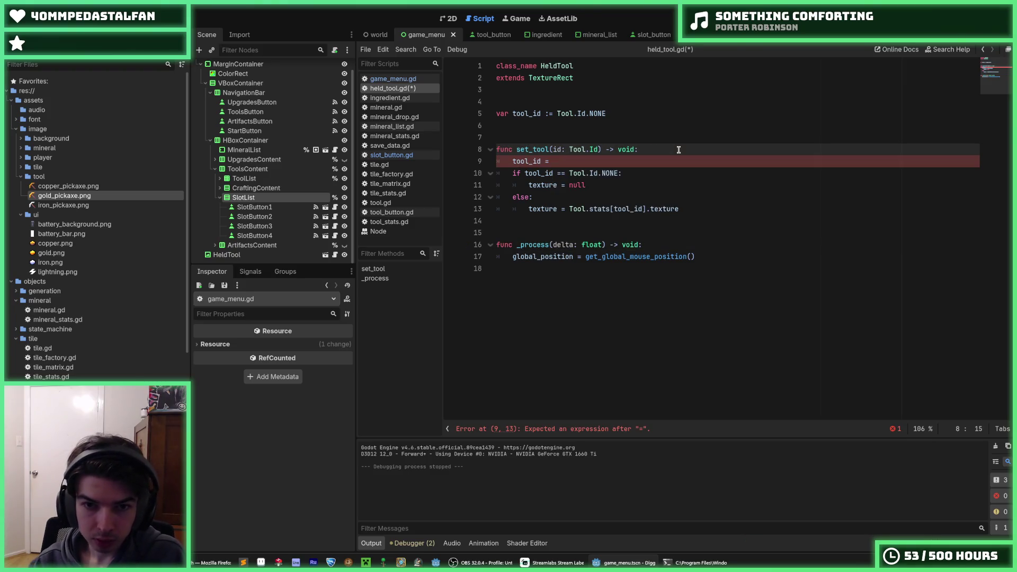
click(593, 161)
text(id)
key(ctrl+s)
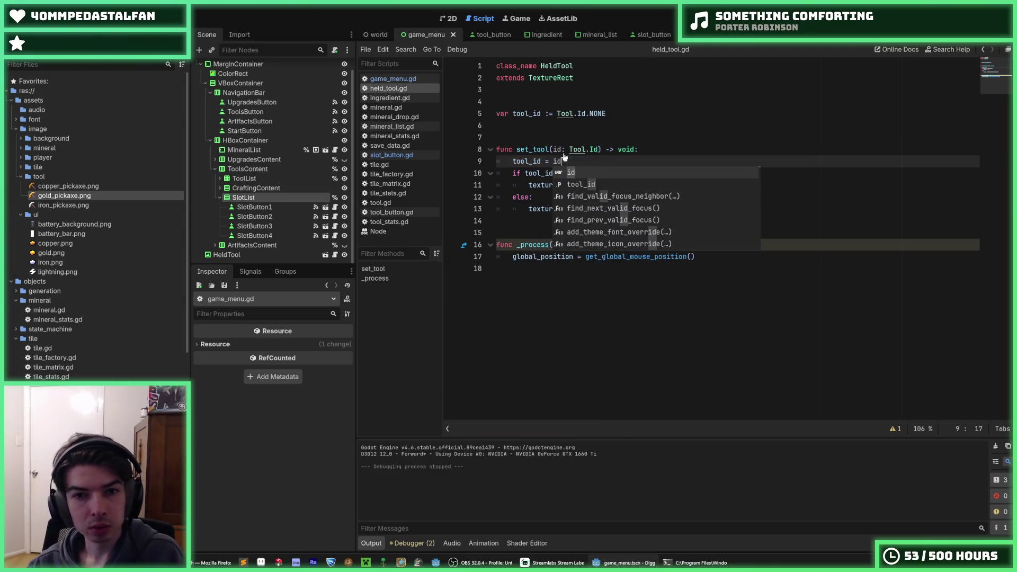
click(392, 155)
click(672, 161)
key(ctrl+s)
key(F5)
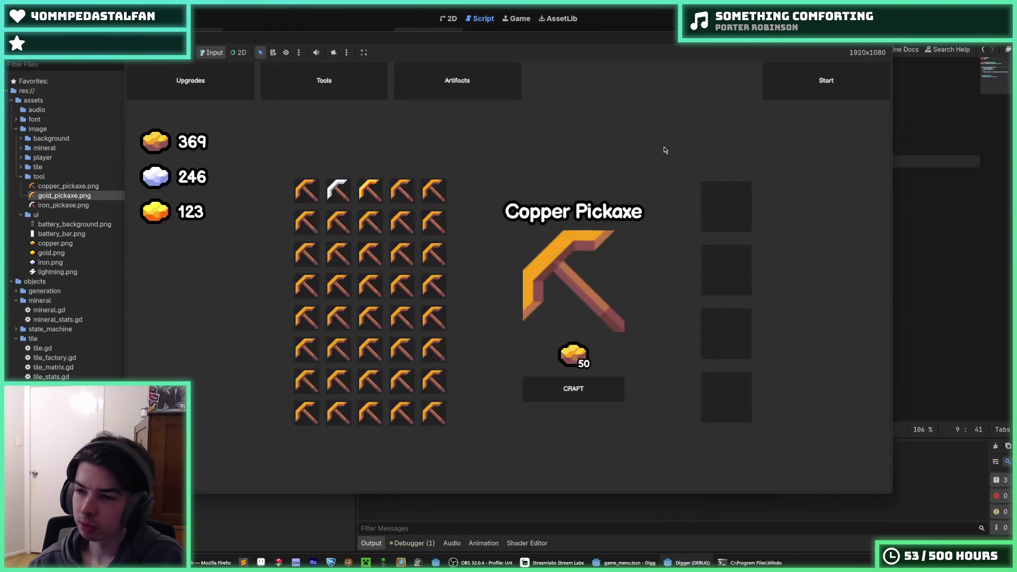
Reproduce the crash by crafting a Copper Pickaxe and dropping it into an equipment slot
click(583, 398)
drag(300, 197, 714, 205)
click(714, 205)
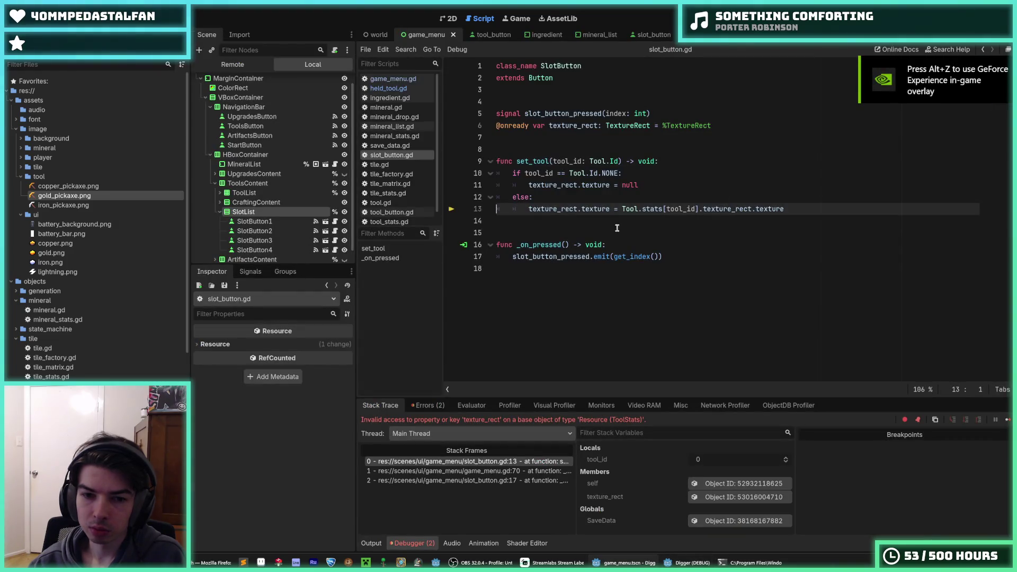
Delete 'texture_rect.' from line 13 of slot_button.gd, then stop the debugger and save
click(612, 211)
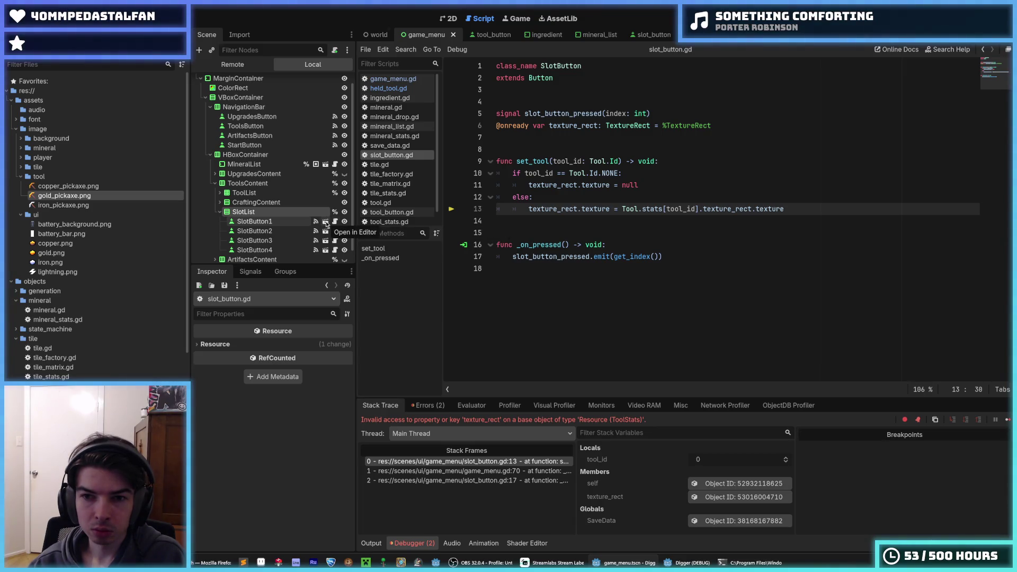
double_click(704, 208)
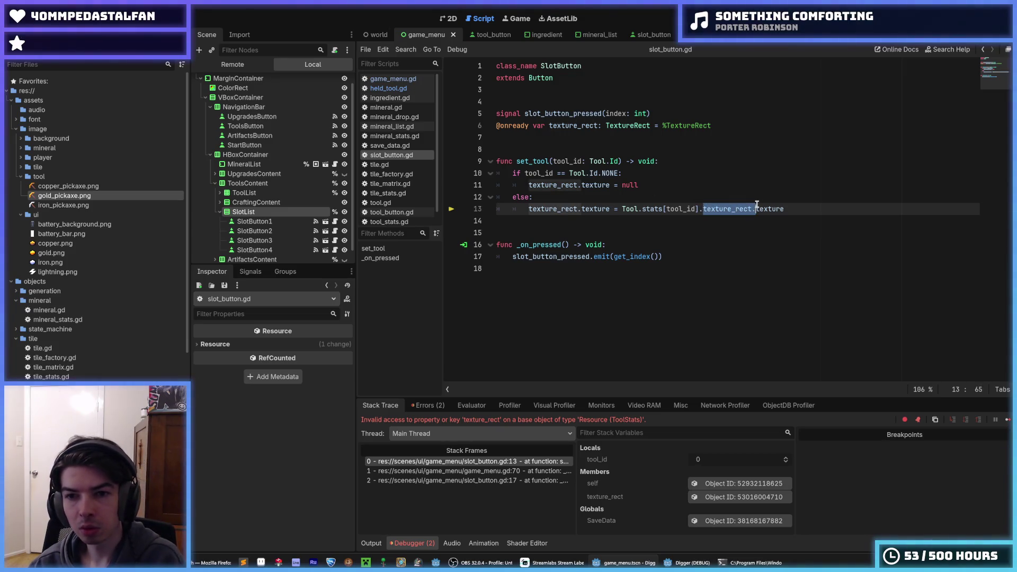
key(Delete)
key(Delete)
key(F5)
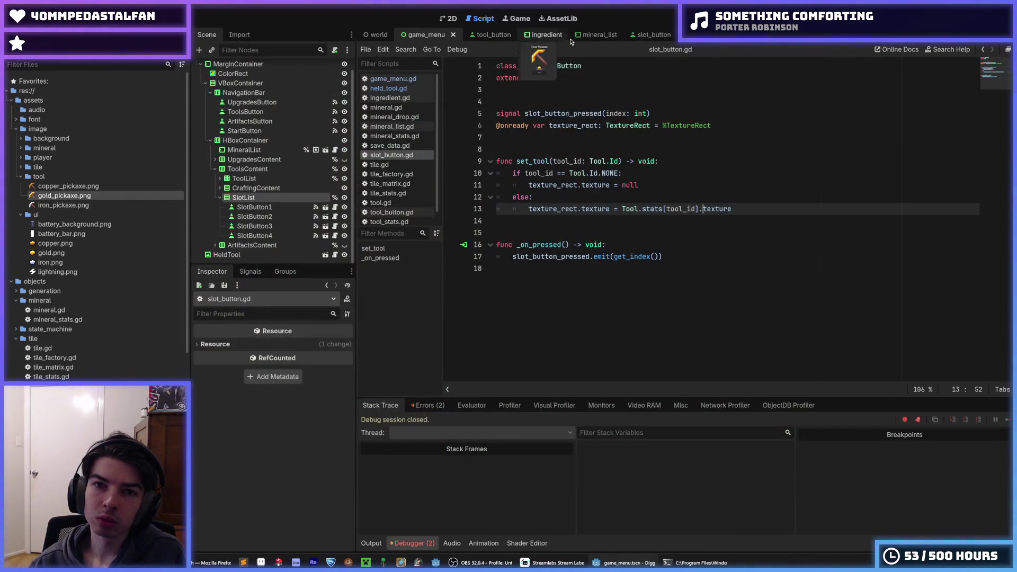
Save held_tool.gd and return to the game_menu scene
click(687, 35)
key(Escape)
key(ctrl+s)
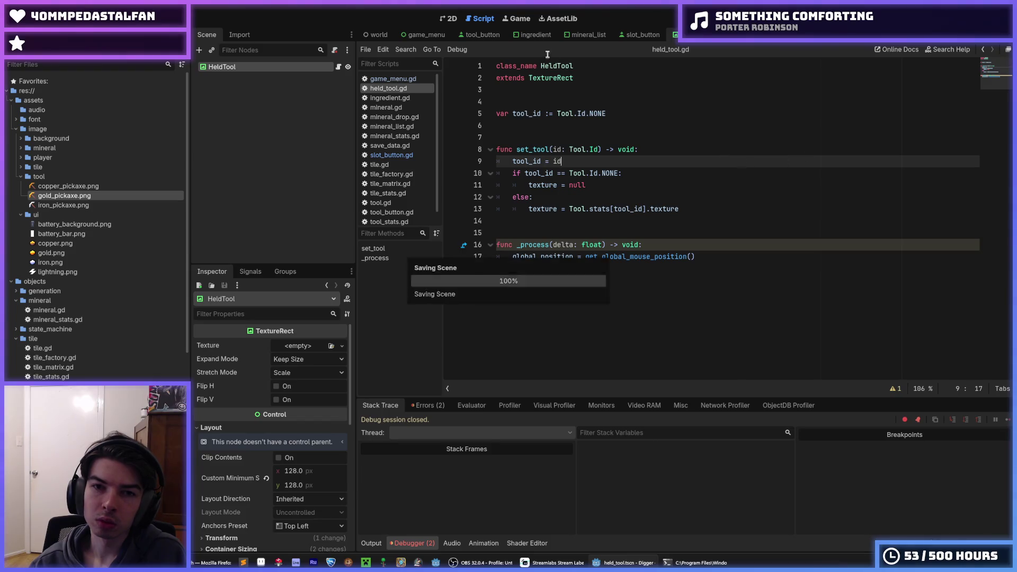
click(418, 36)
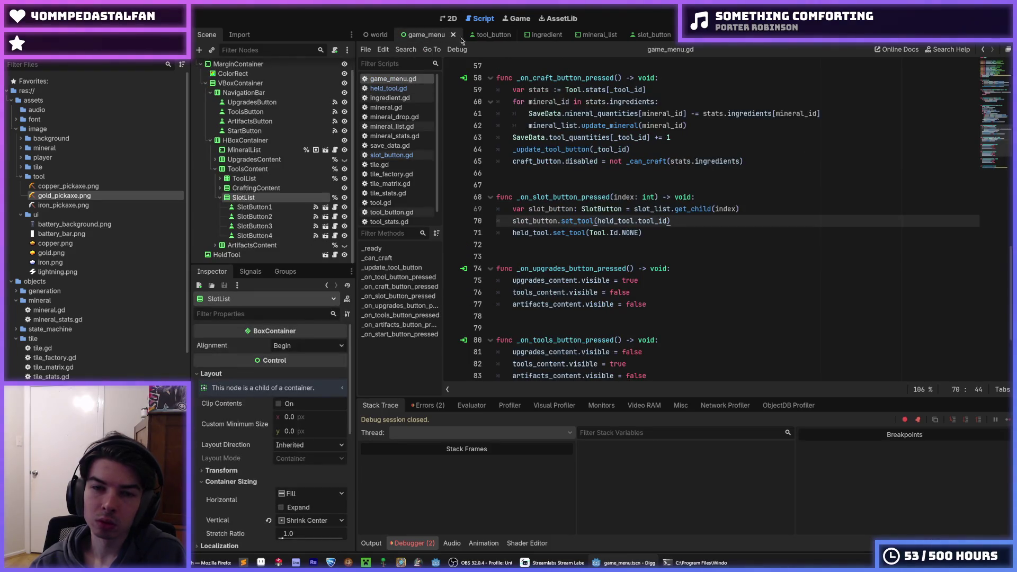
Check the tool_button script, then run the game from game_menu to test the fix
click(479, 34)
click(713, 138)
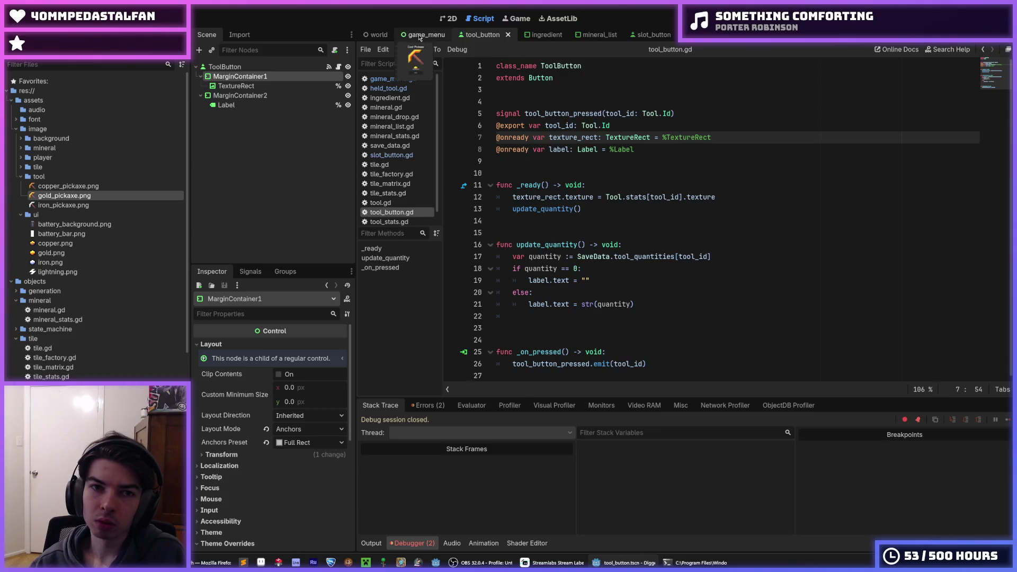
click(424, 34)
key(F5)
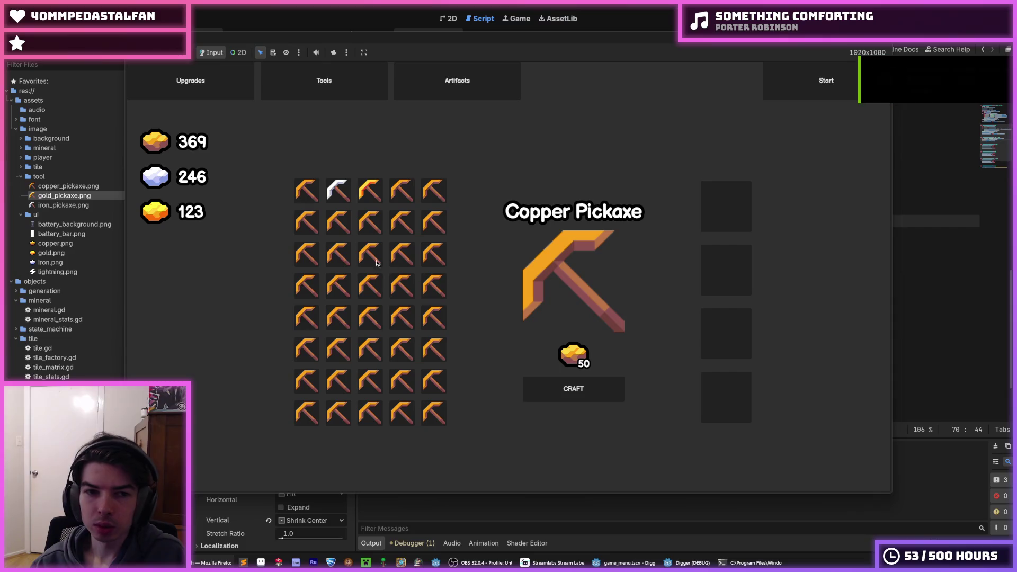
Craft an Iron Pickaxe and several Copper Pickaxes in the running game
click(338, 191)
click(563, 393)
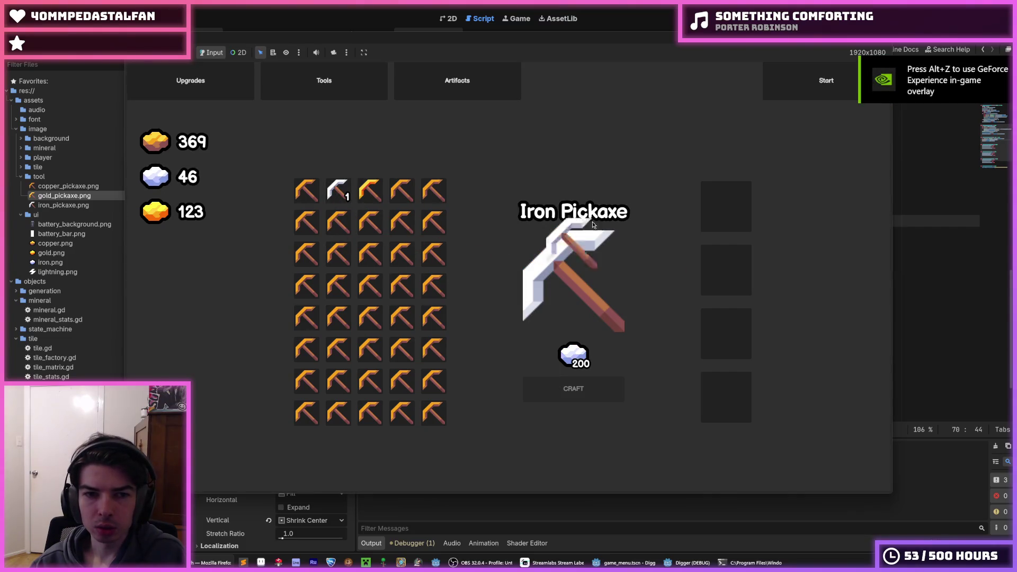
click(307, 191)
click(604, 388)
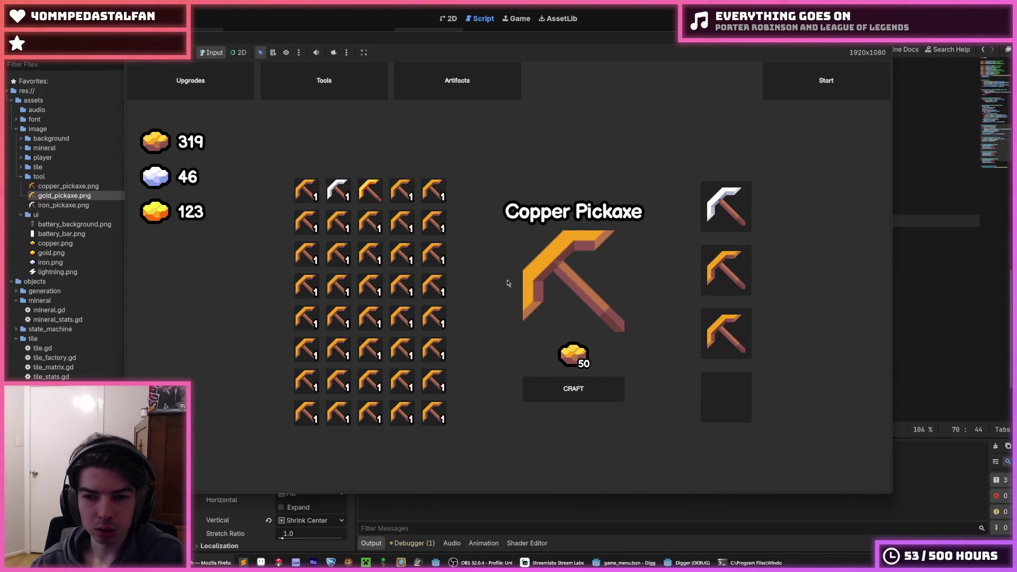
click(574, 389)
key(space)
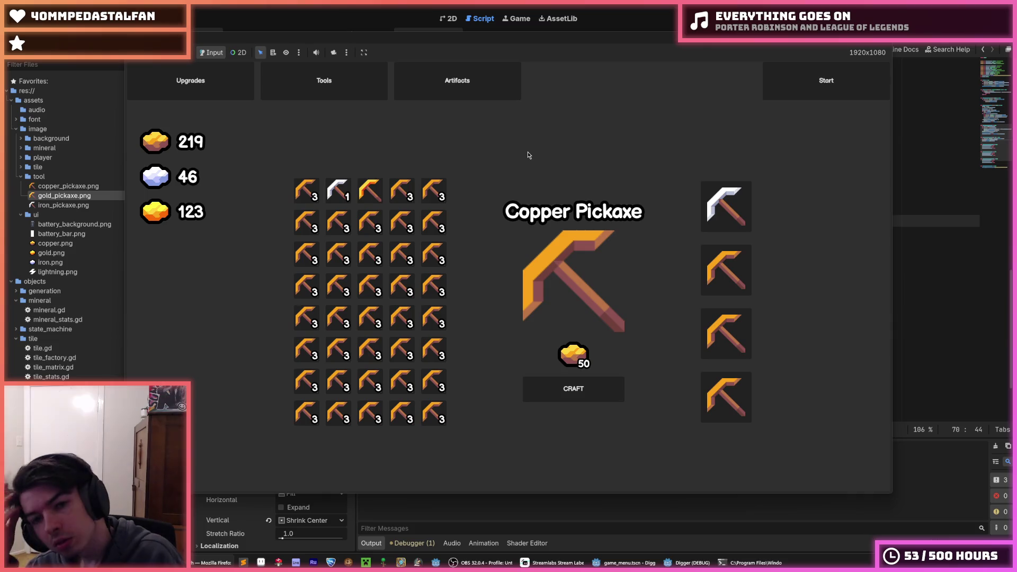
Drag a copper pickaxe into a slot, clear all four equipment slots, and stop the game
mouse_move(310, 194)
mouse_down()
mouse_move(678, 233)
mouse_move(705, 294)
mouse_move(692, 302)
mouse_up()
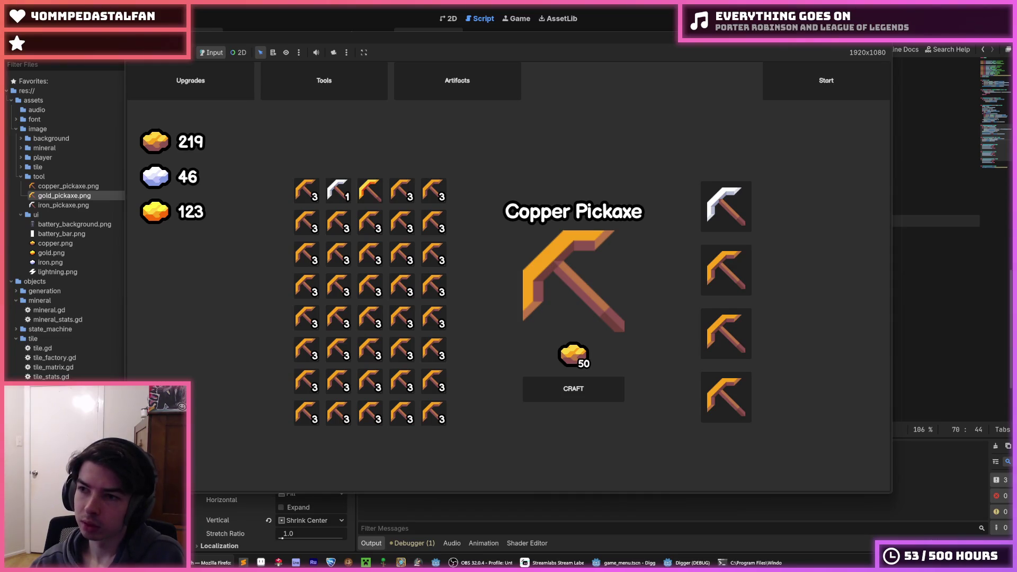
click(707, 223)
click(726, 271)
click(726, 333)
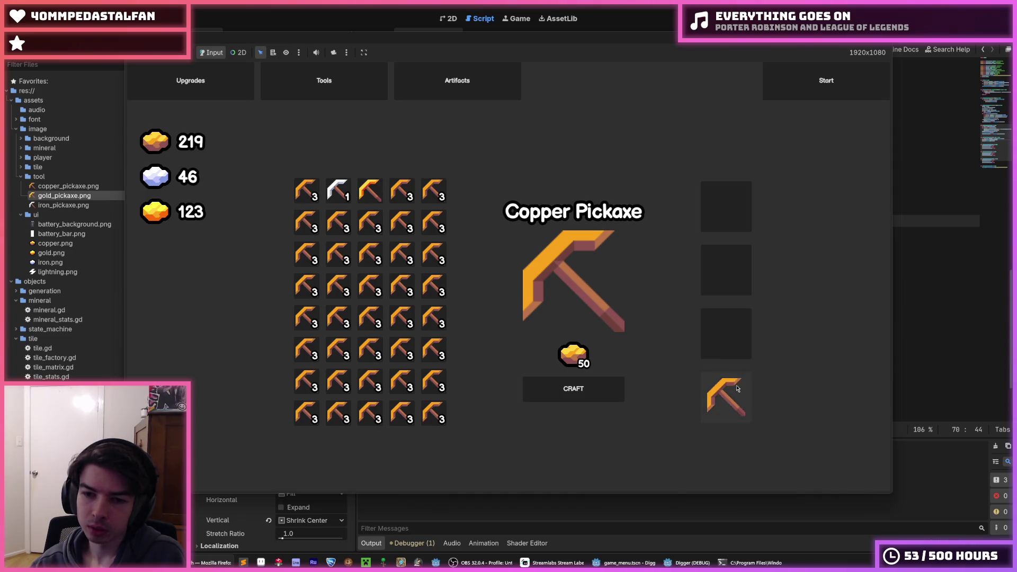
click(726, 397)
key(F8)
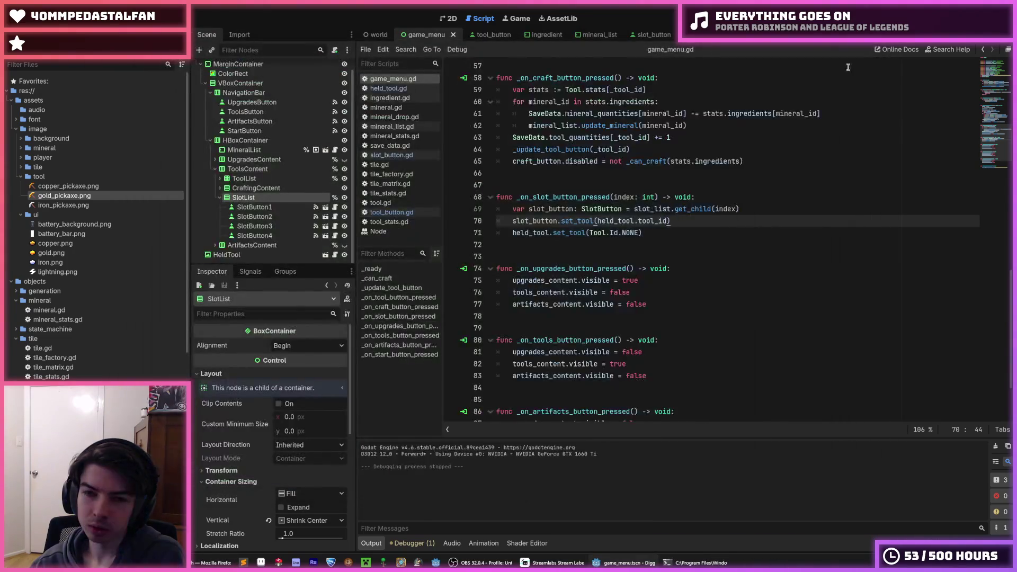
Add a new line after line 69 starting 'var old_held_tool_id :='
click(752, 210)
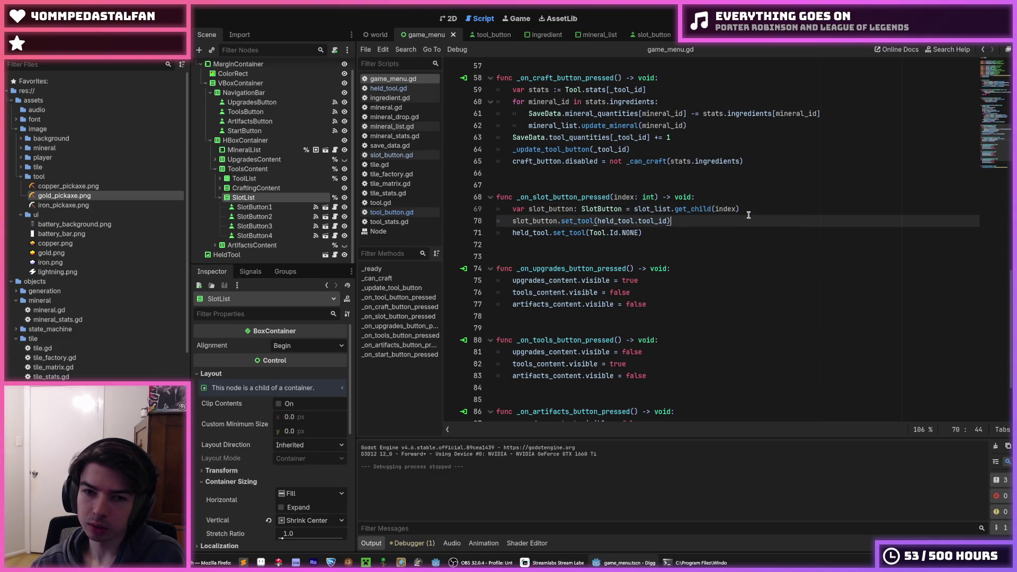
click(757, 220)
click(756, 209)
click(754, 221)
click(756, 210)
click(754, 221)
click(755, 210)
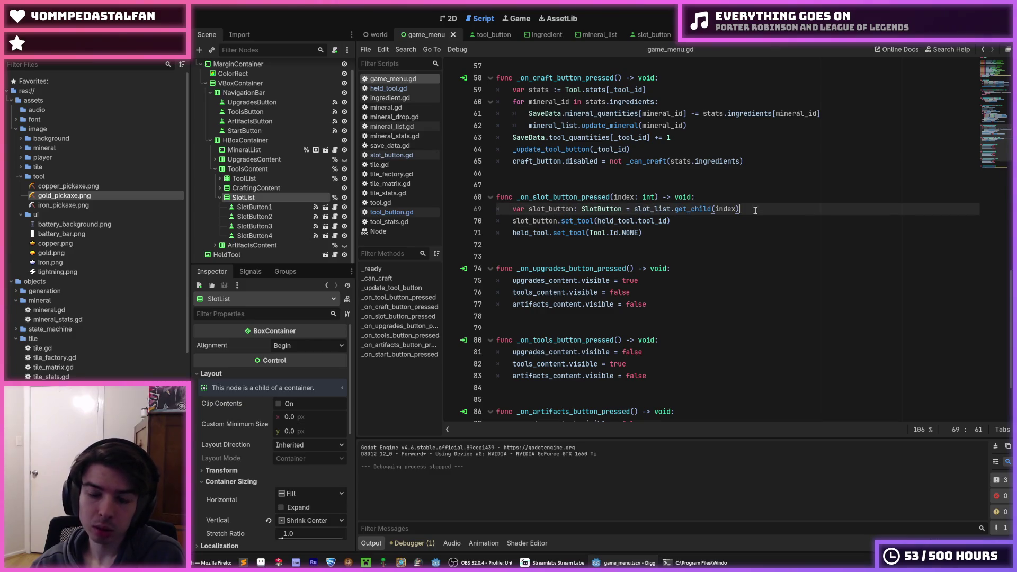
key(Return)
text(var )
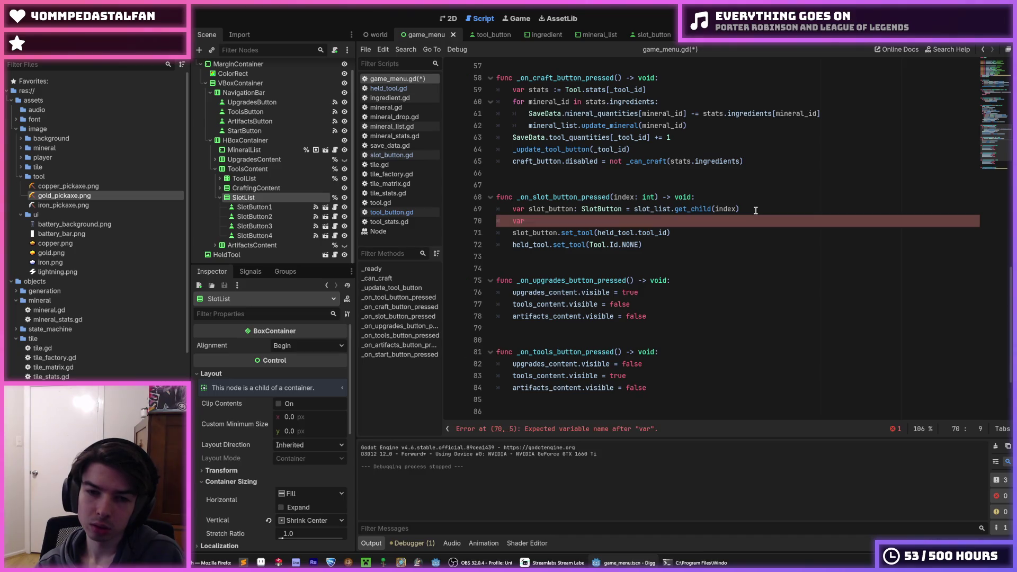
text(old_held_t)
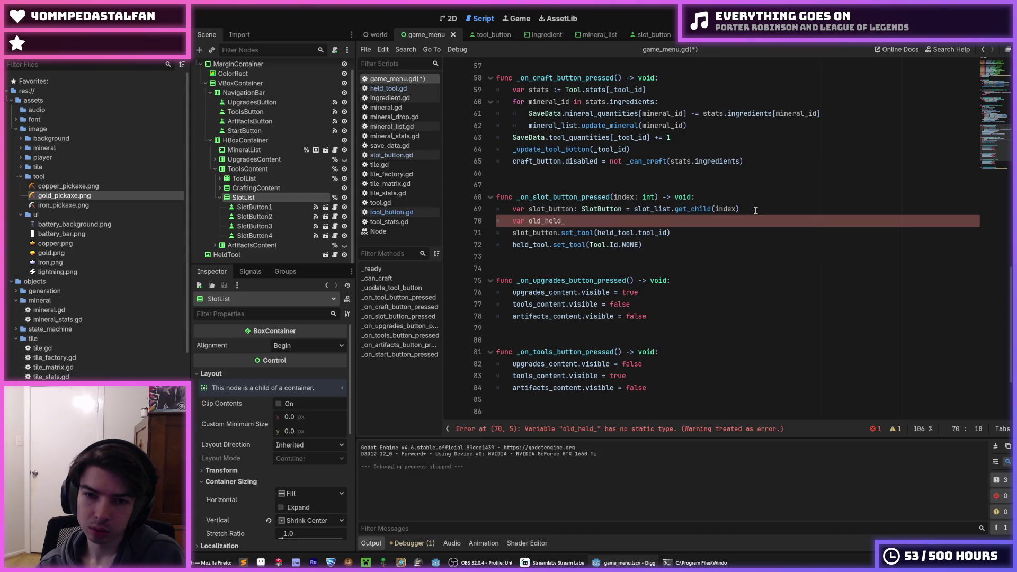
text(ool)
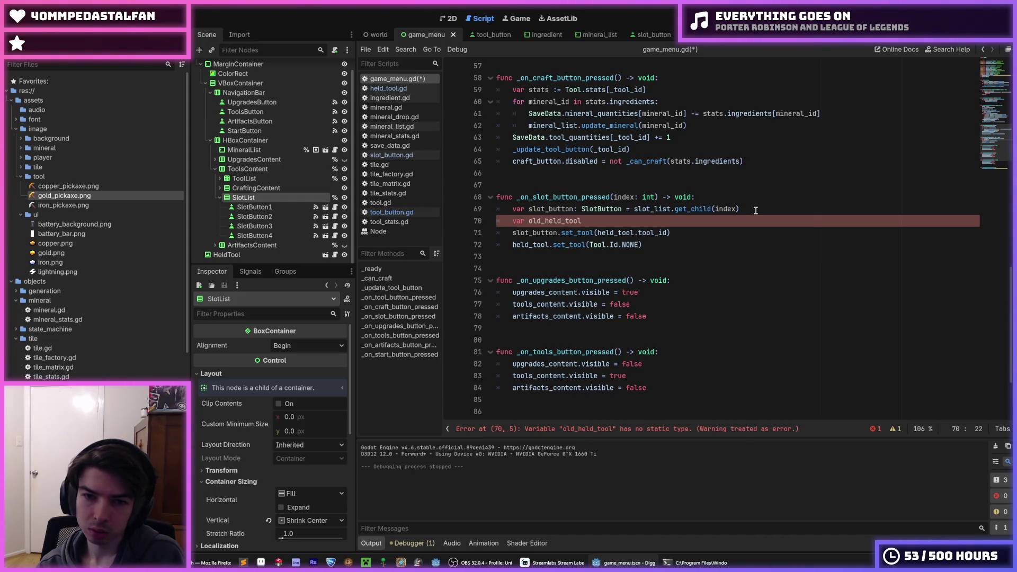
text(_id)
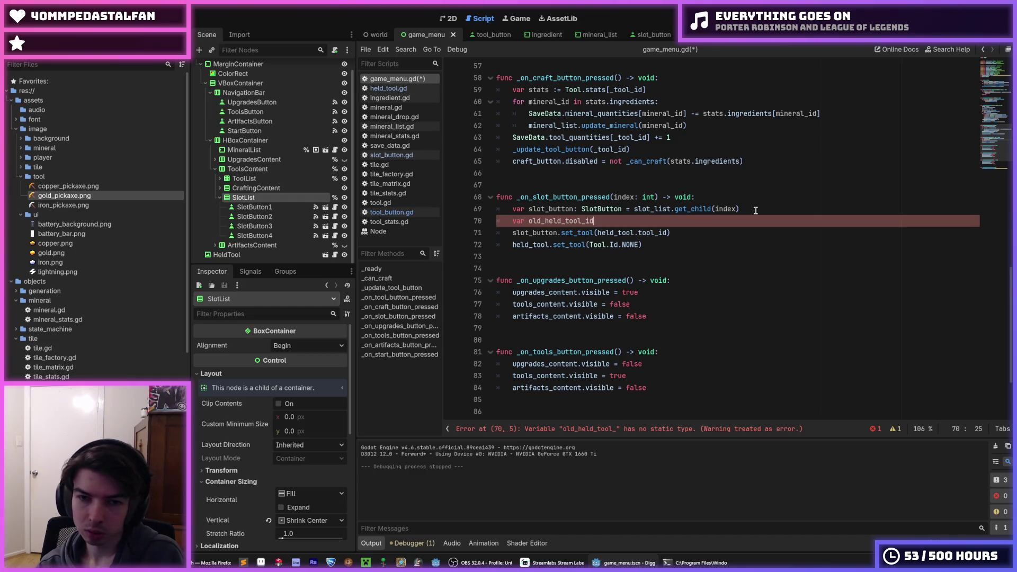
text( :=)
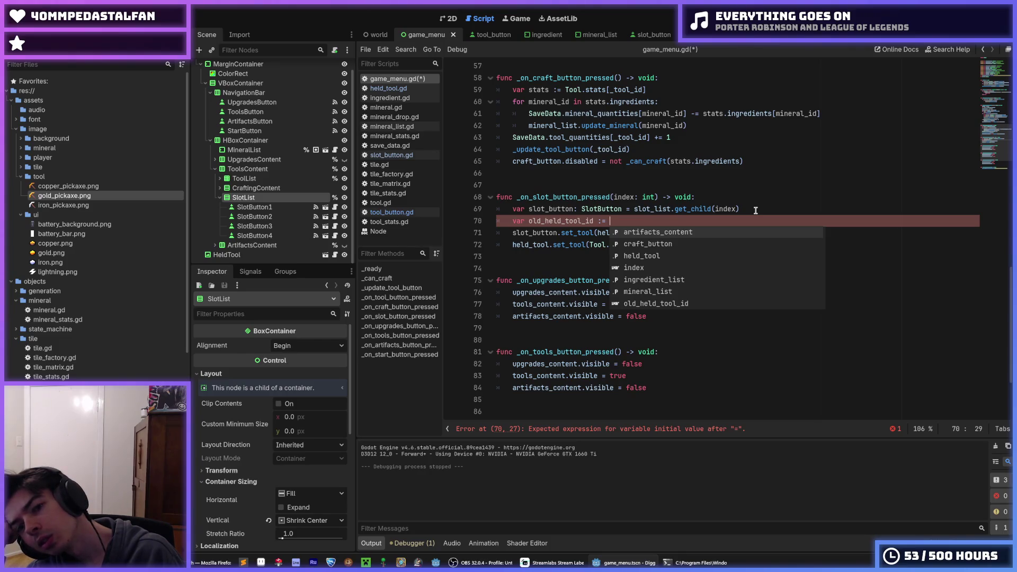
Delete the unfinished old_held_tool_id line and save game_menu.gd
key(ctrl+BackSpace)
key(ctrl+BackSpace)
key(ctrl+BackSpace)
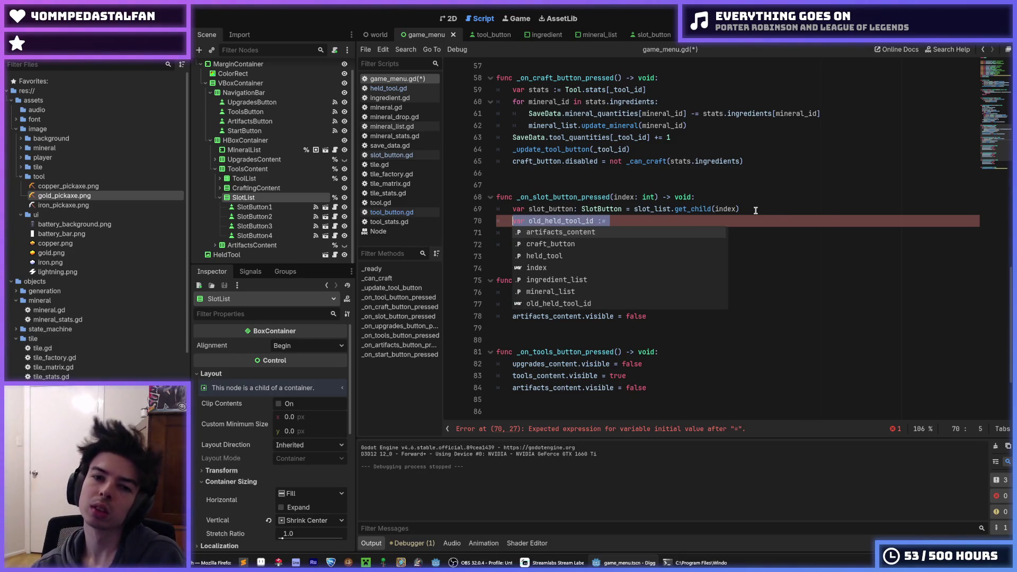
key(BackSpace)
key(BackSpace)
key(ctrl+s)
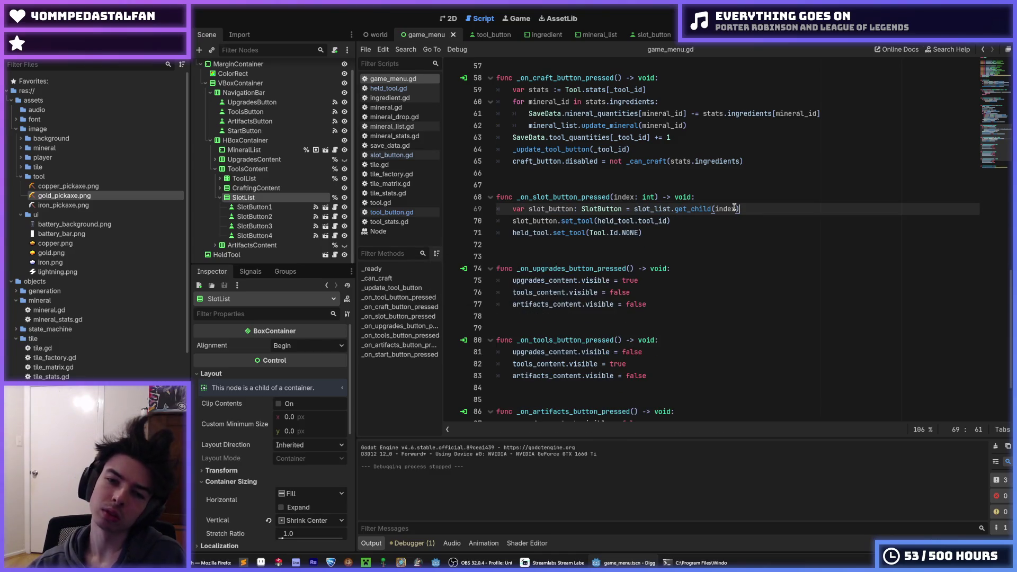
key(Down)
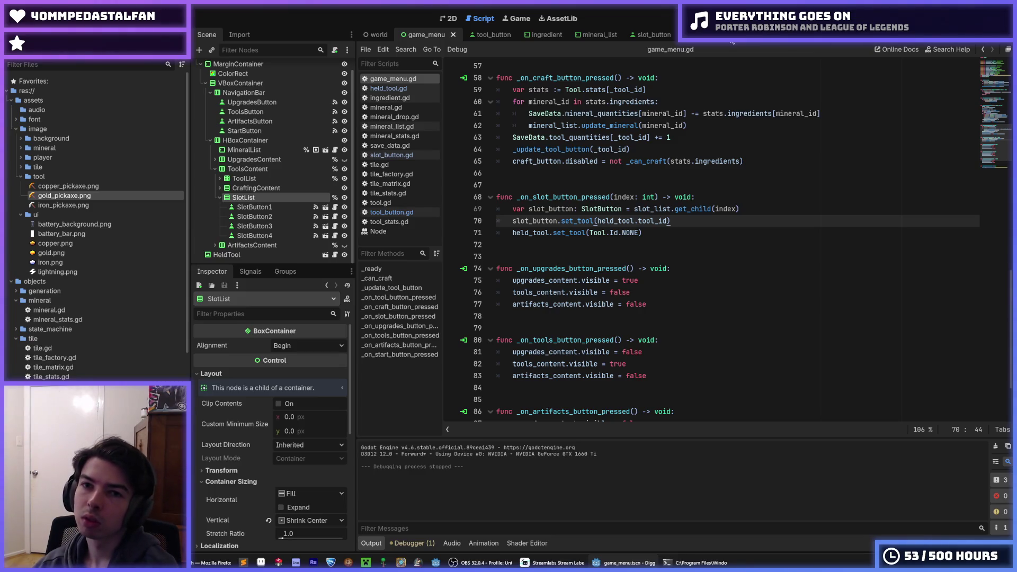
Look through the HeldTool, world and tool_button scenes, then run the game from game_menu
click(325, 255)
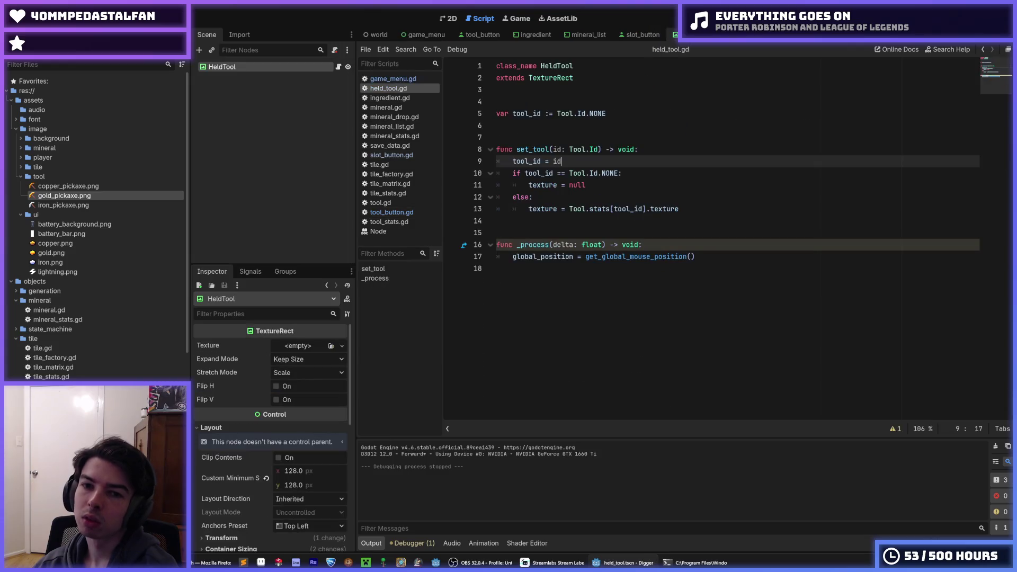
click(376, 35)
click(424, 34)
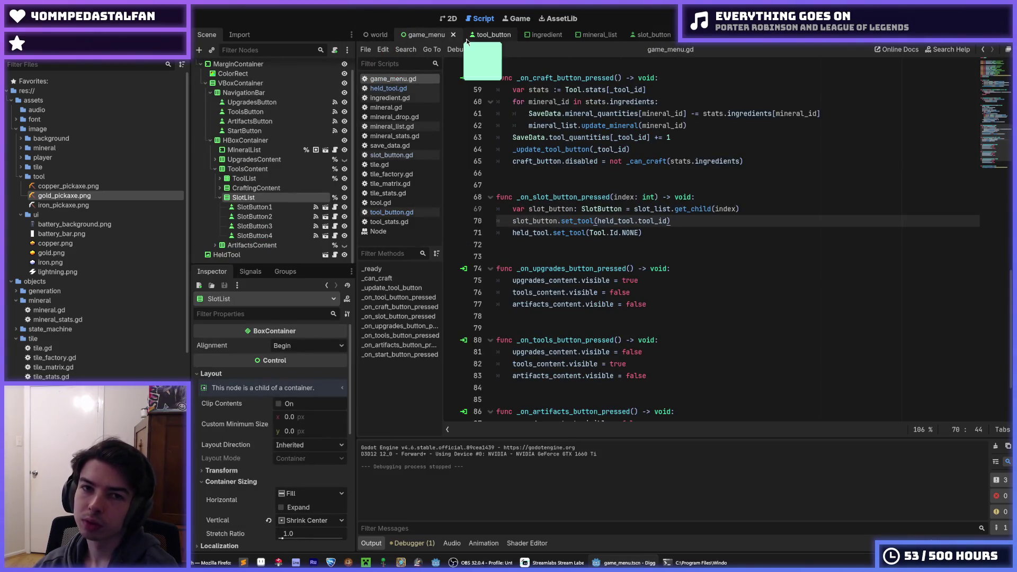
click(488, 35)
click(419, 35)
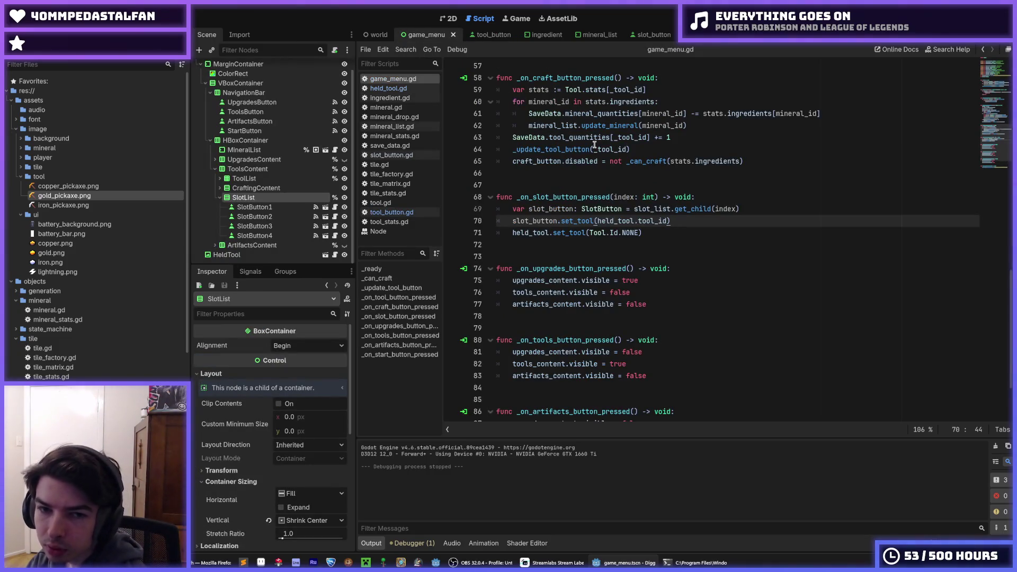
key(Down)
click(695, 223)
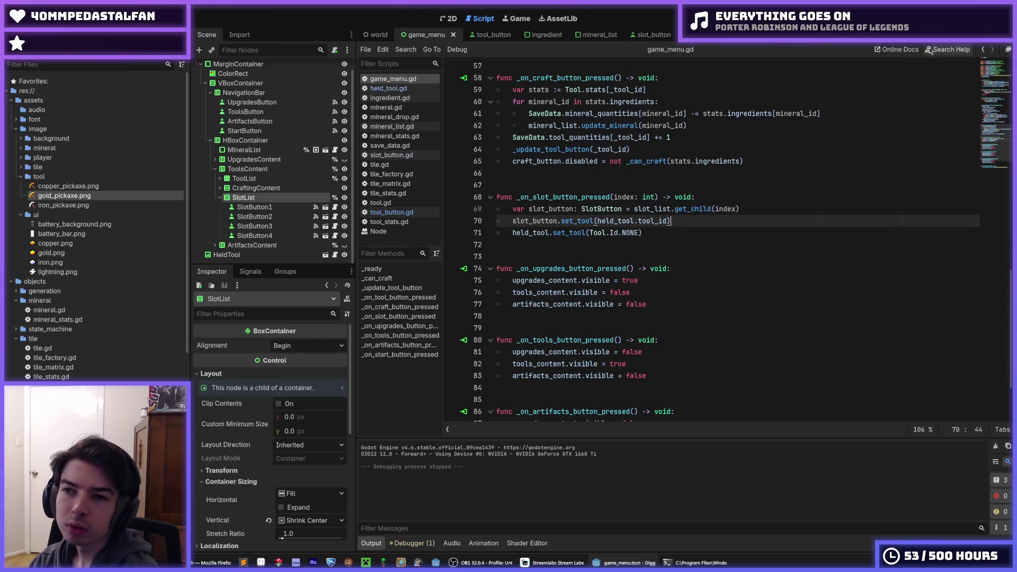
key(F5)
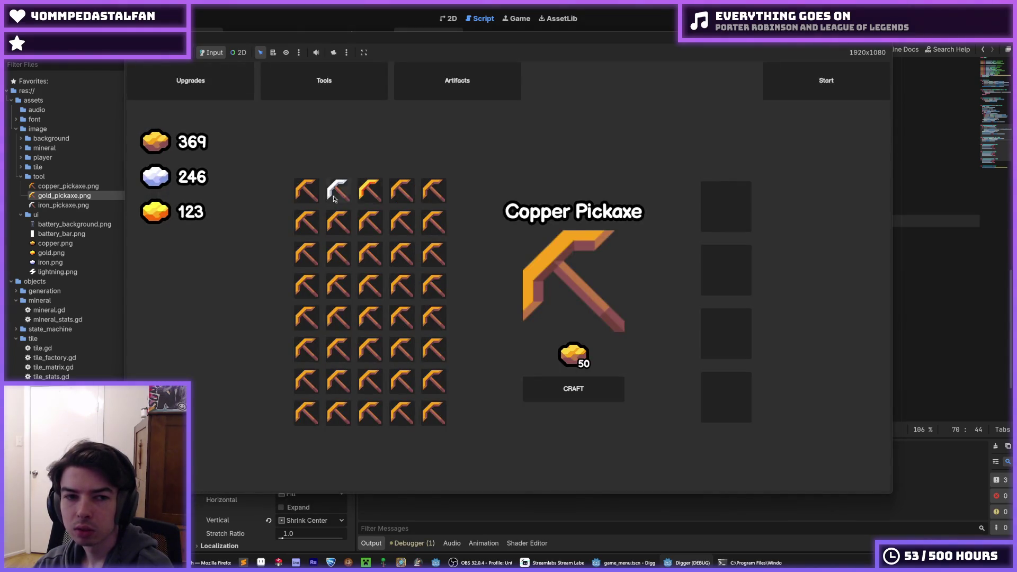
Craft a Copper Pickaxe, equip copper pickaxes in the top slots, then clear them
click(569, 389)
mouse_move(304, 185)
mouse_down()
mouse_move(356, 199)
mouse_move(713, 219)
mouse_up()
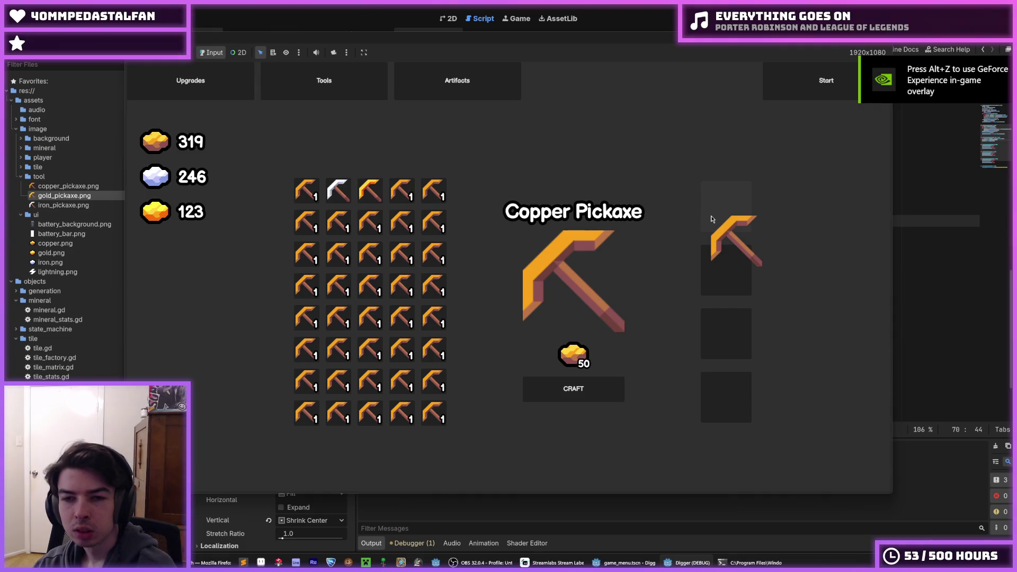
drag(713, 219, 713, 219)
click(716, 220)
mouse_move(302, 200)
mouse_down()
mouse_move(734, 244)
mouse_move(745, 220)
mouse_move(310, 195)
mouse_move(730, 269)
mouse_up()
click(729, 269)
click(713, 219)
Refill the top two slots with copper pickaxes, empty them again, and stop the game
mouse_move(306, 192)
mouse_down()
mouse_move(649, 227)
mouse_move(725, 209)
mouse_up()
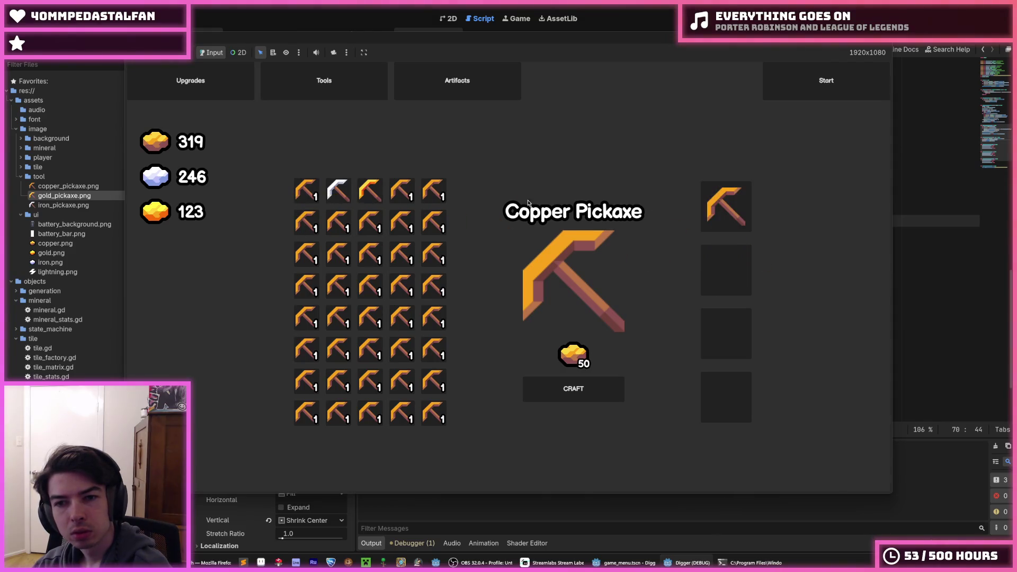
mouse_move(306, 191)
mouse_down()
mouse_move(794, 282)
mouse_move(739, 275)
mouse_up()
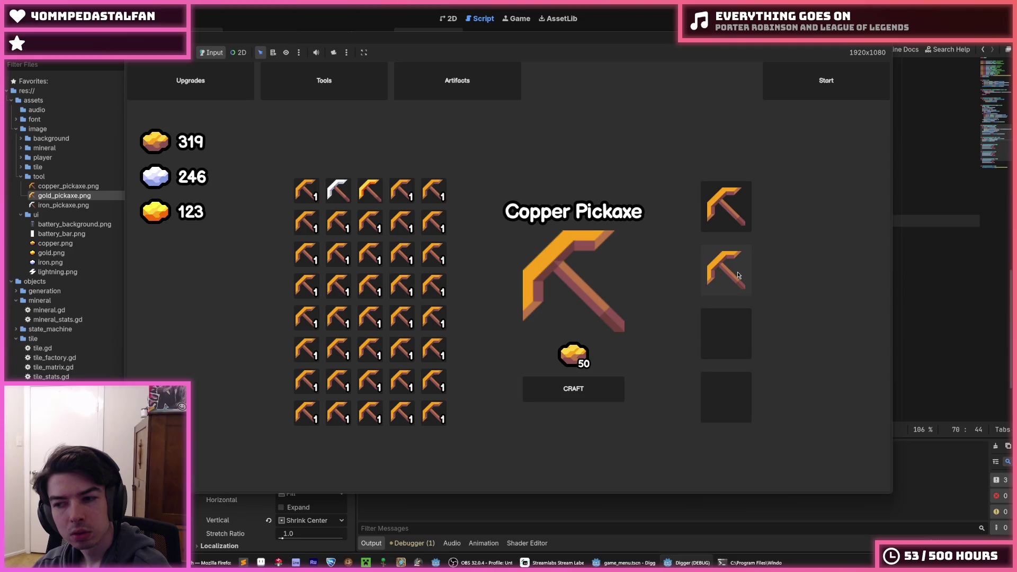
click(740, 275)
click(726, 220)
key(F8)
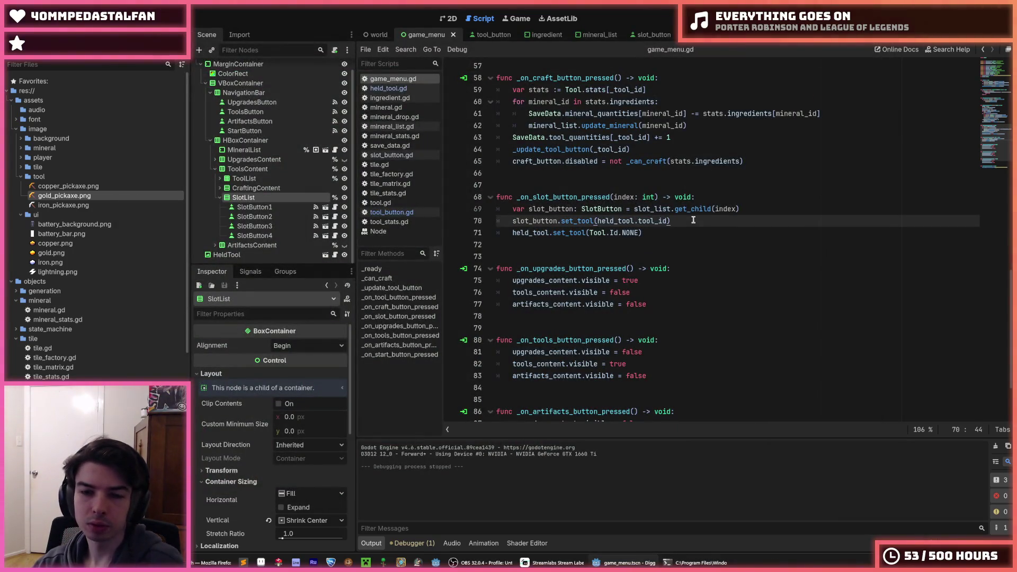
Add a line decrementing SaveData.tool_quantities[held_tool] by 1 and save
key(Return)
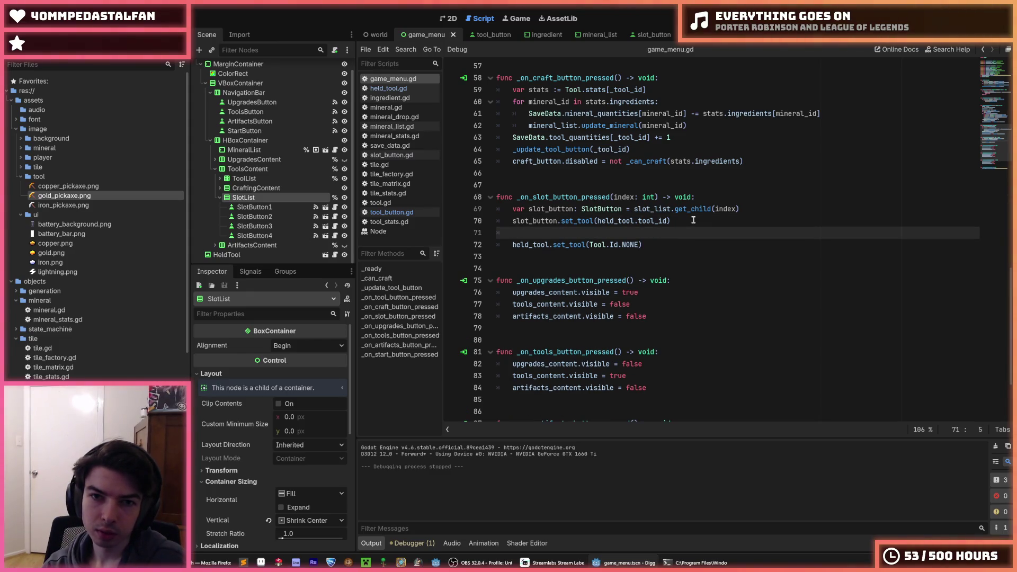
text(SaveDa)
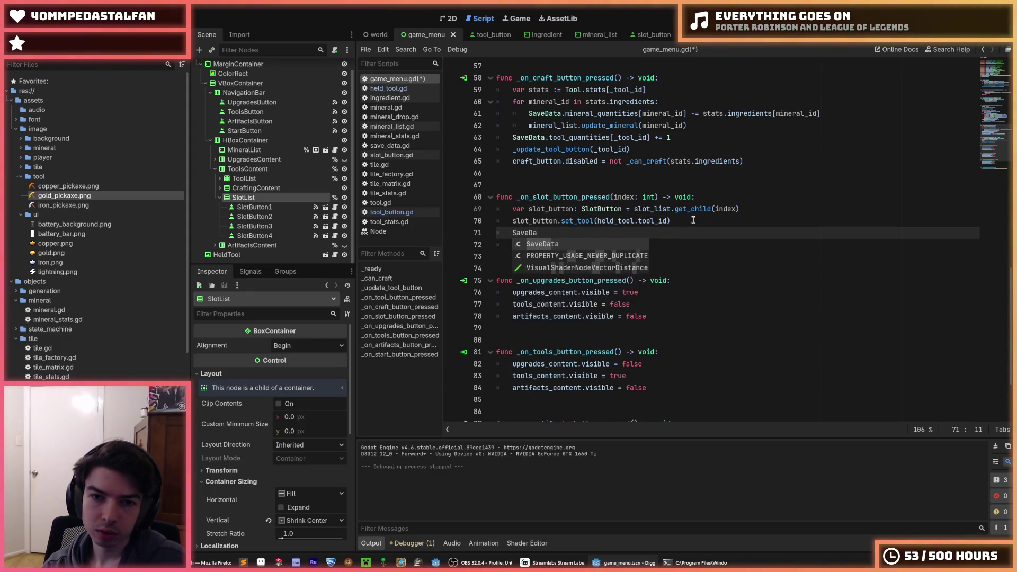
text(ta.mineral)
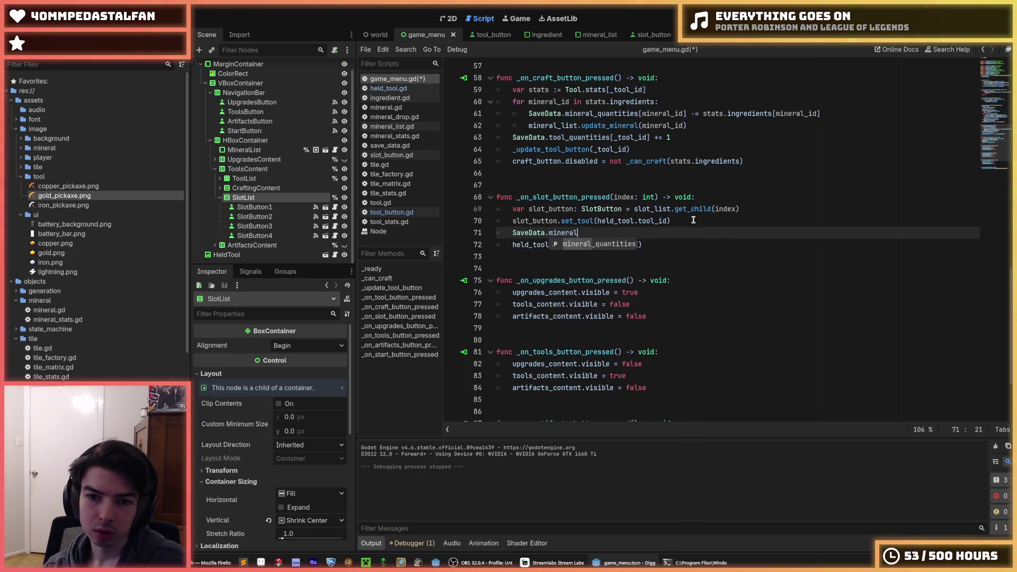
text(_quantities[)
key(Left)
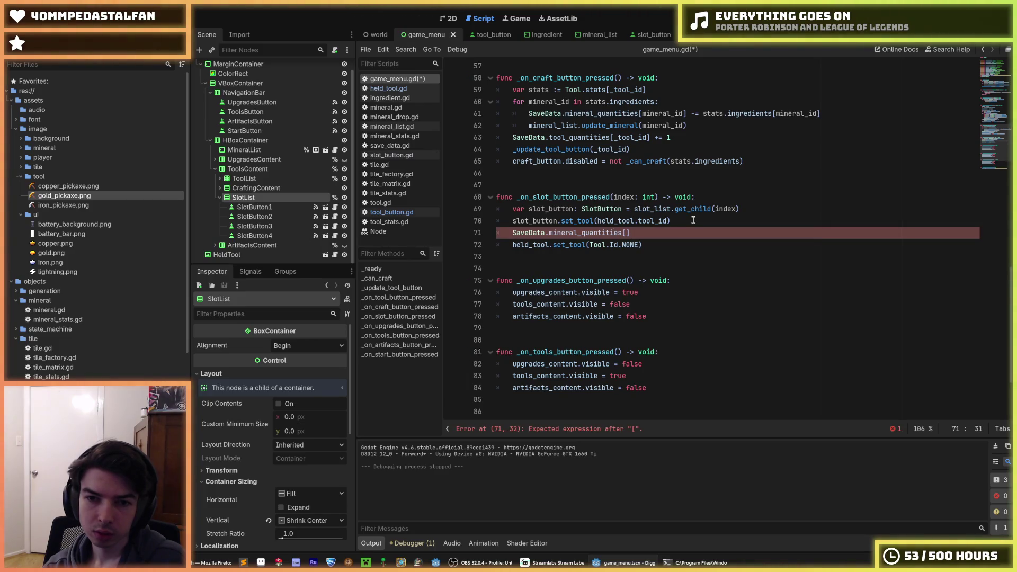
key(BackSpace)
key(BackSpace)
key(BackSpace)
text(tool)
key(End)
text(held_tool)
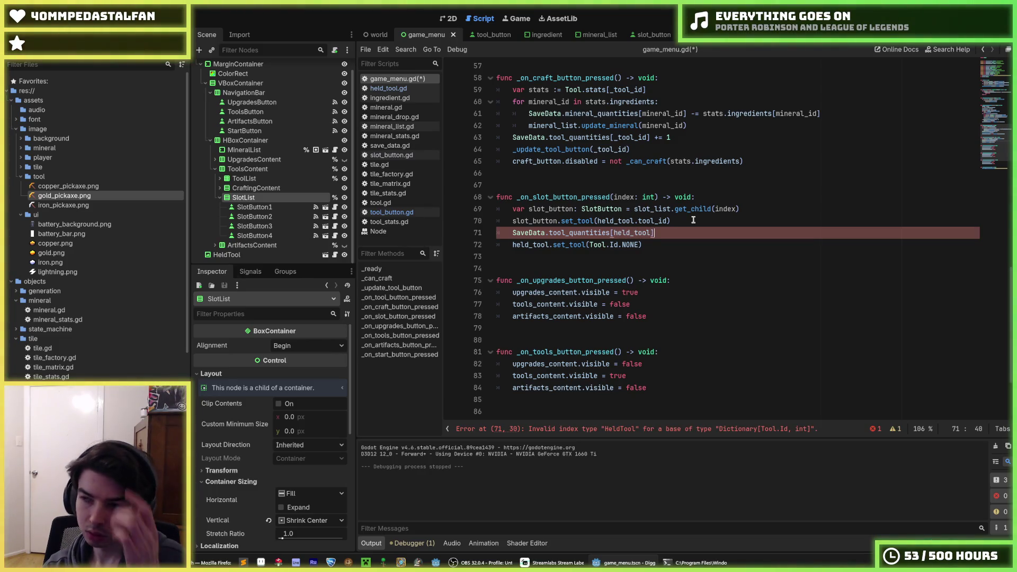
key(Right)
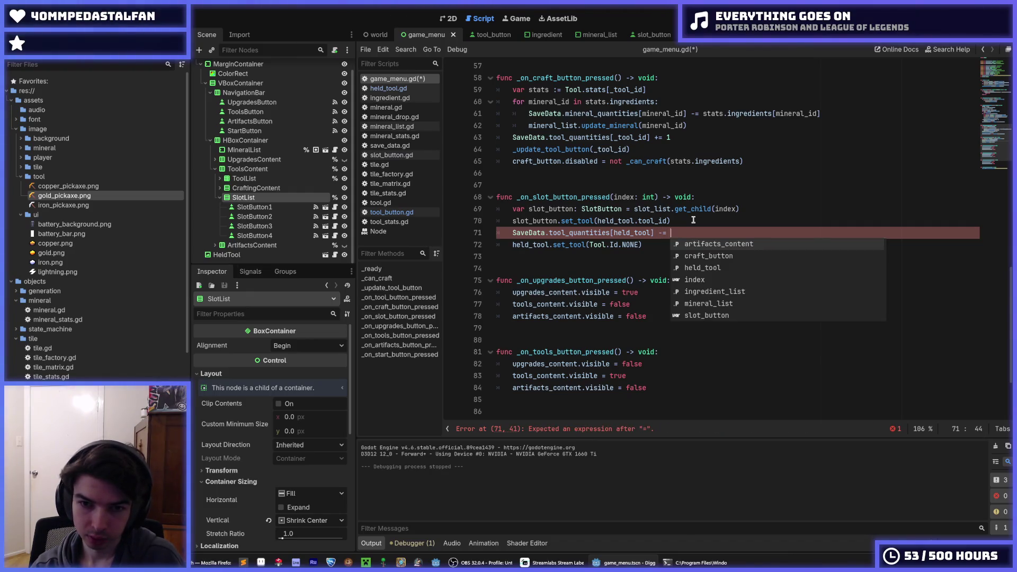
text(1)
key(ctrl+s)
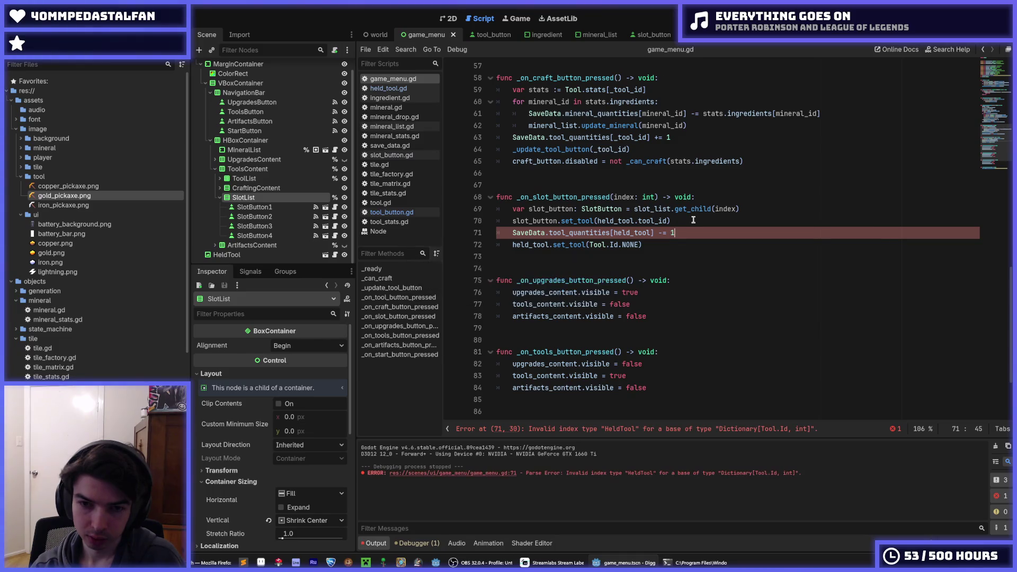
Wrap the decrement in 'if held_tool.tool_id == Tool.Id.NONE:'
key(Up)
key(Up)
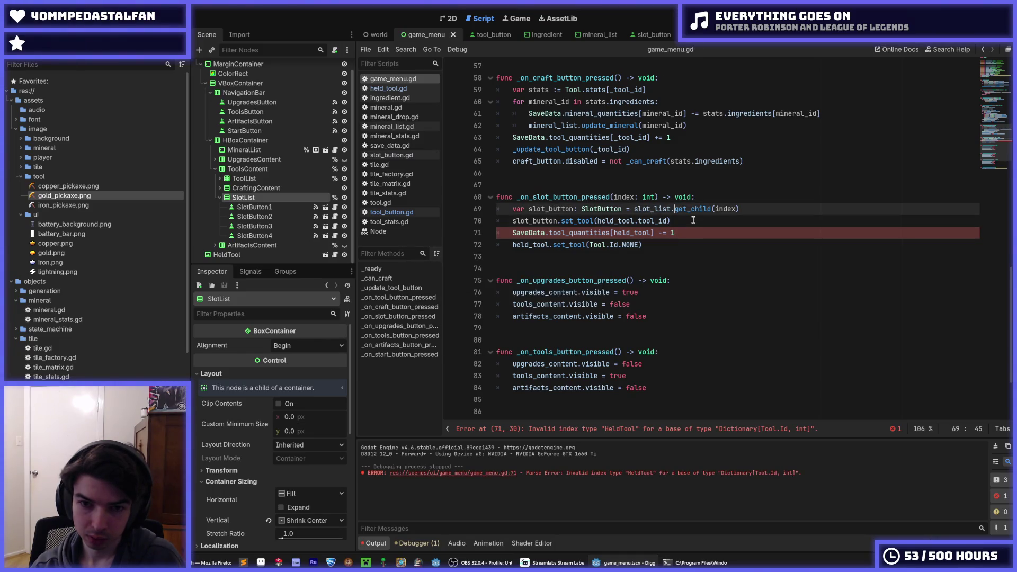
key(Return)
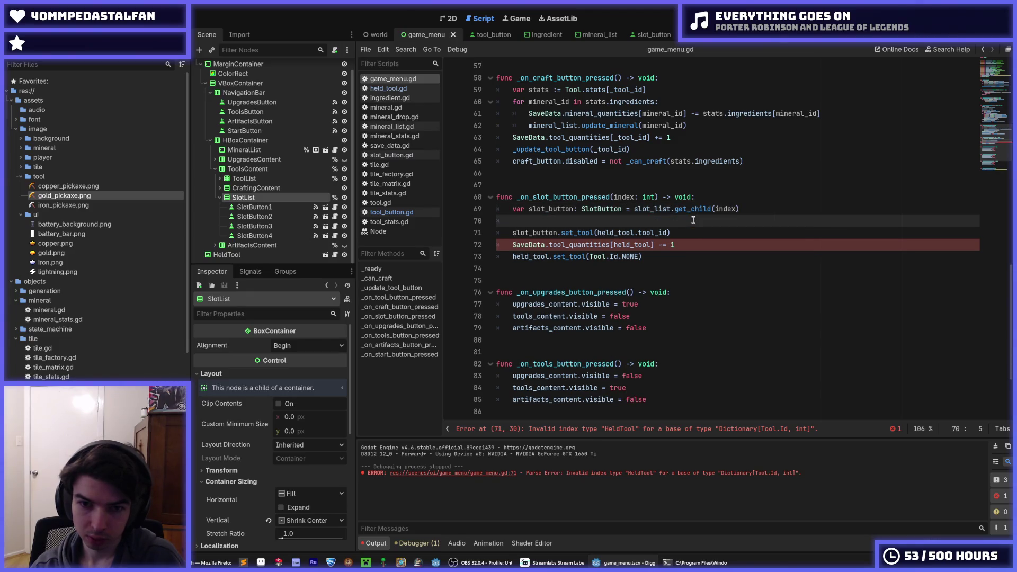
text(if held_tool)
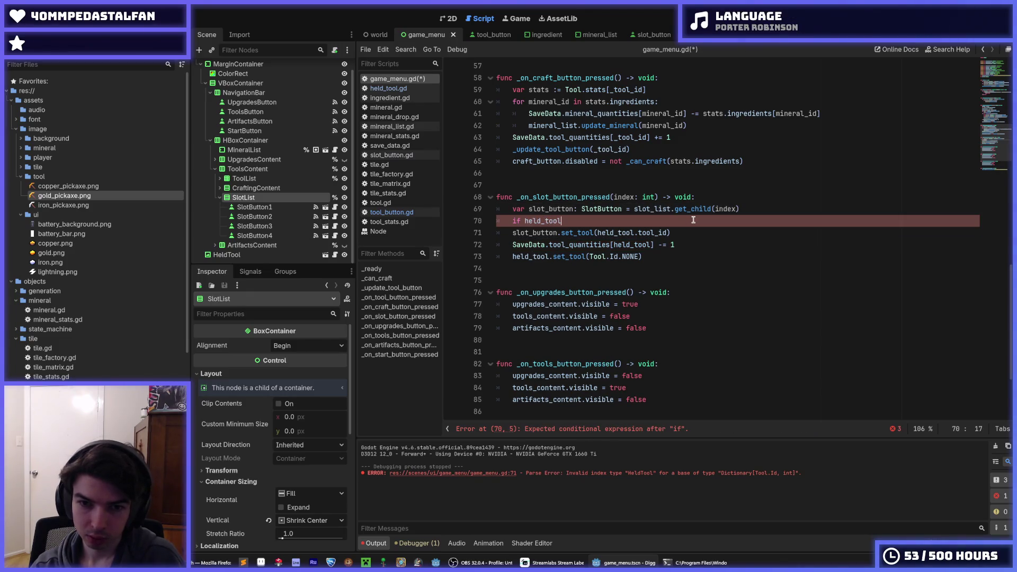
key(Down)
key(Down)
key(alt+Up)
key(Tab)
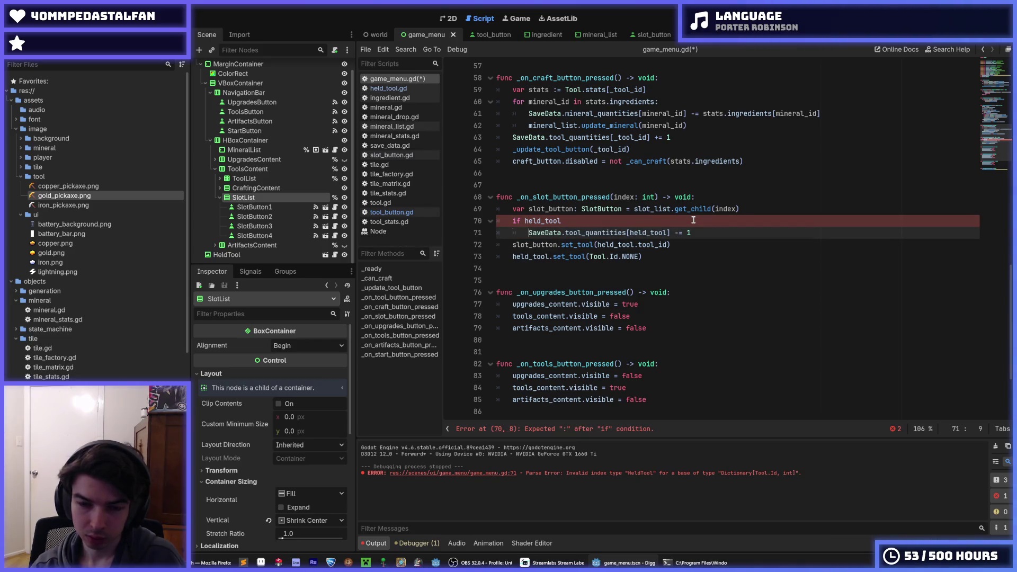
key(Up)
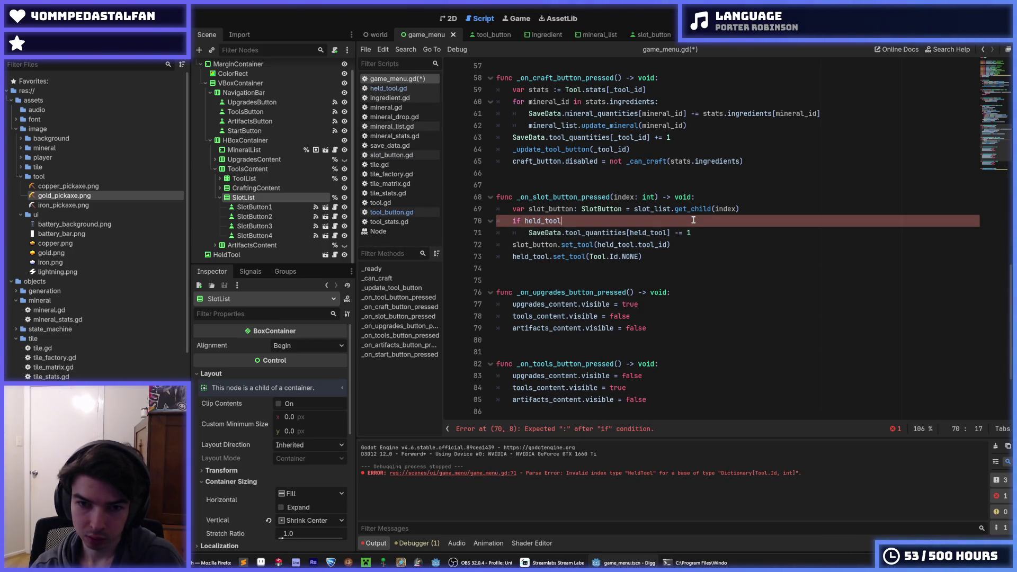
text(.tool_id)
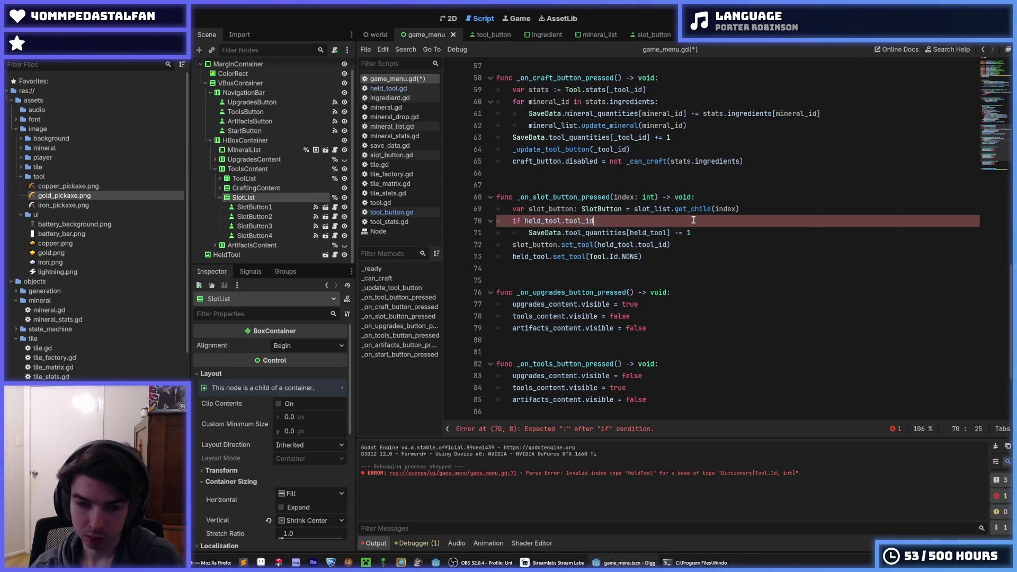
text( == Tile)
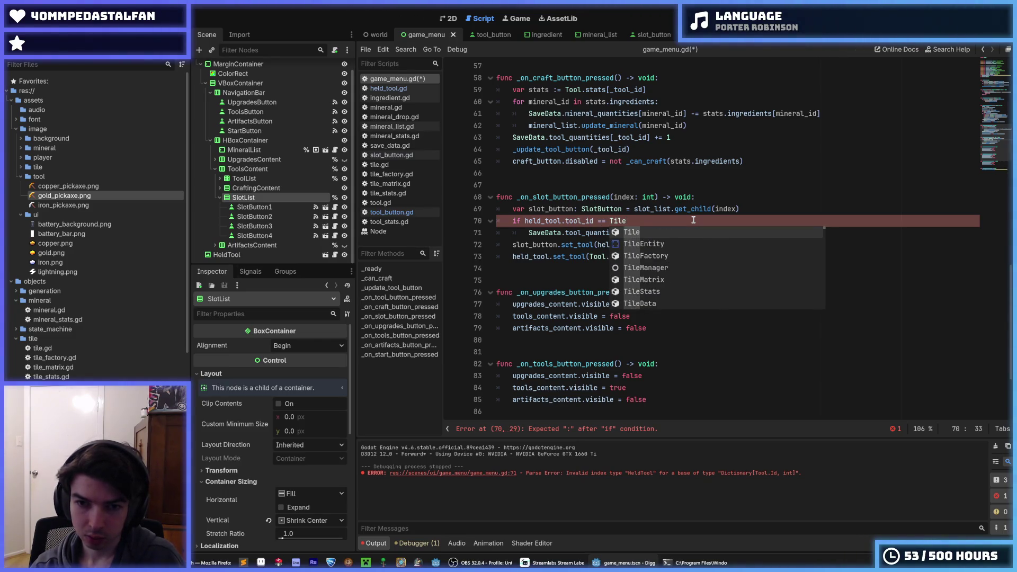
key(BackSpace)
key(BackSpace)
key(BackSpace)
text(ool.Id)
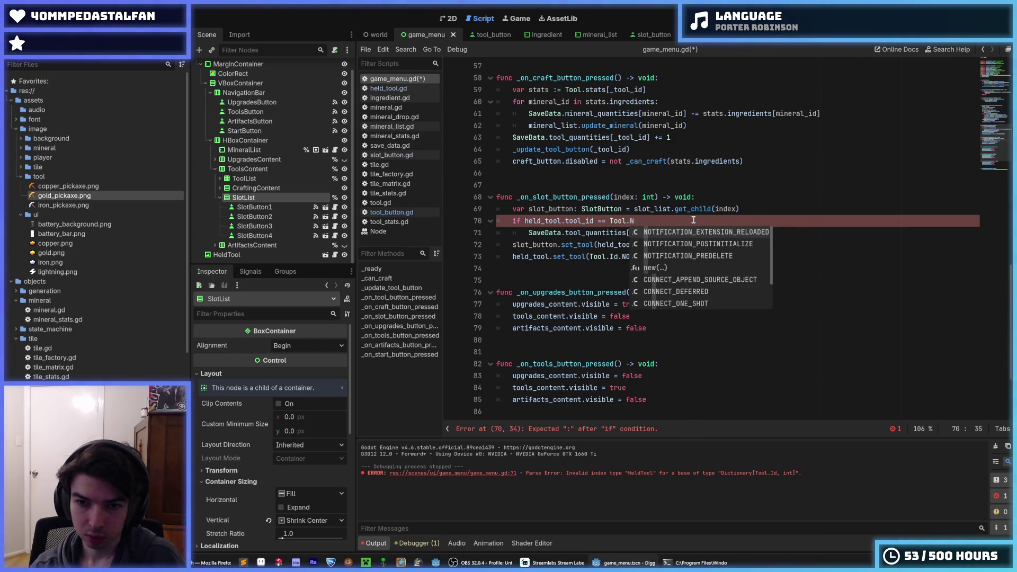
text(.NONE:)
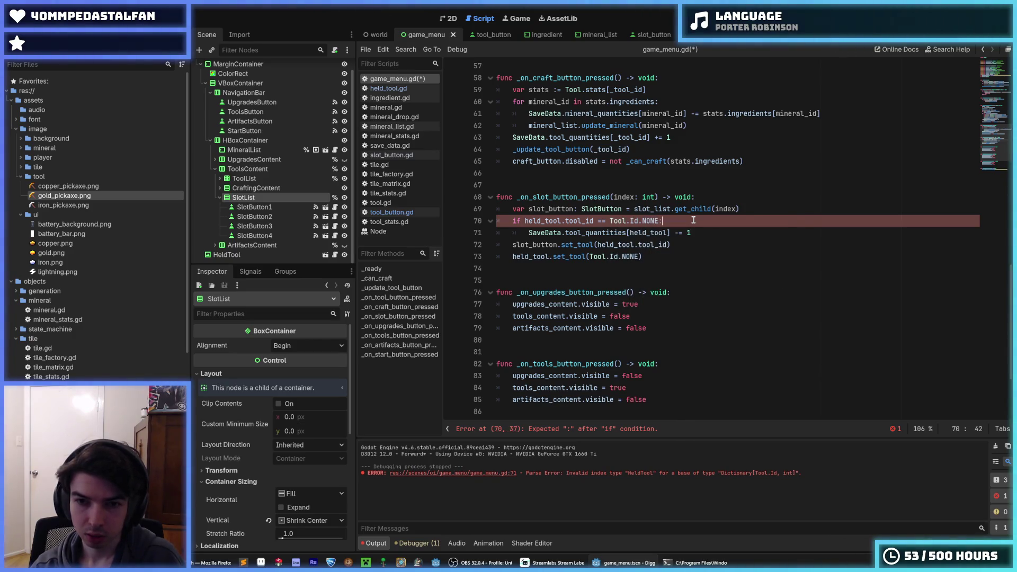
Add an else: branch and duplicate the quantity decrement into it
key(Return)
key(Return)
key(BackSpace)
text(else:)
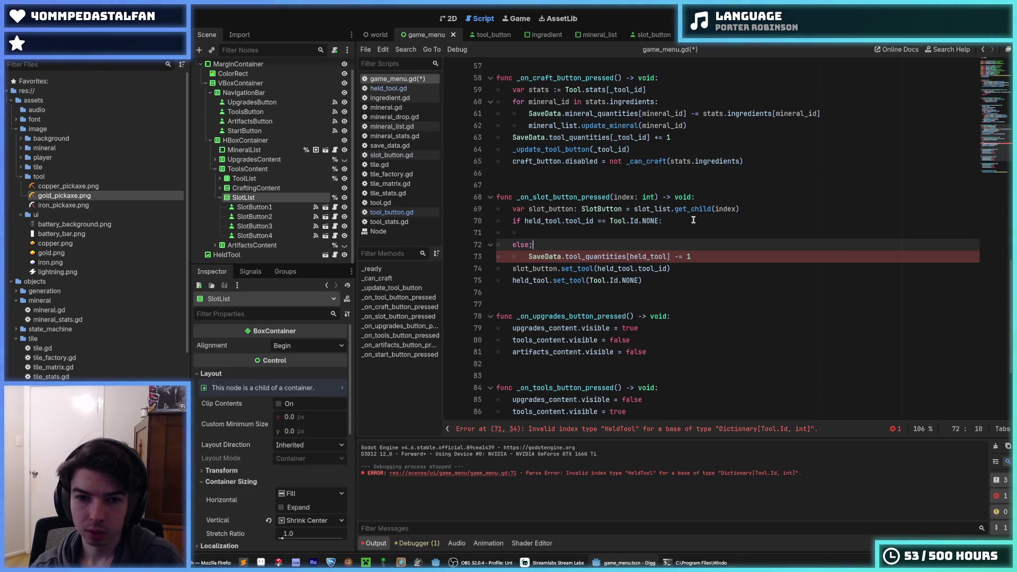
key(Down)
key(ctrl+alt+Down)
key(alt+Up)
key(alt+Up)
key(alt+Up)
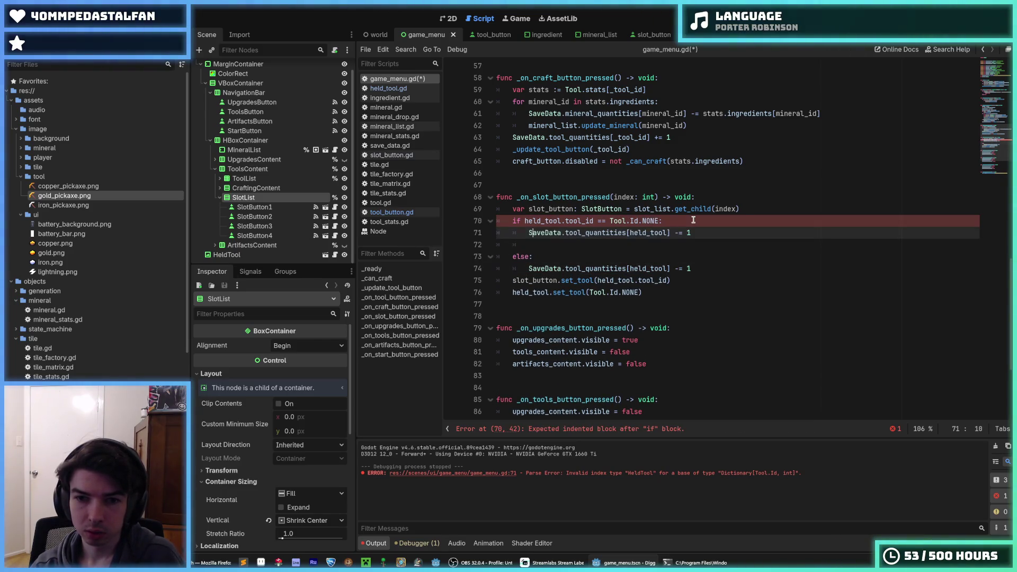
key(End)
key(Delete)
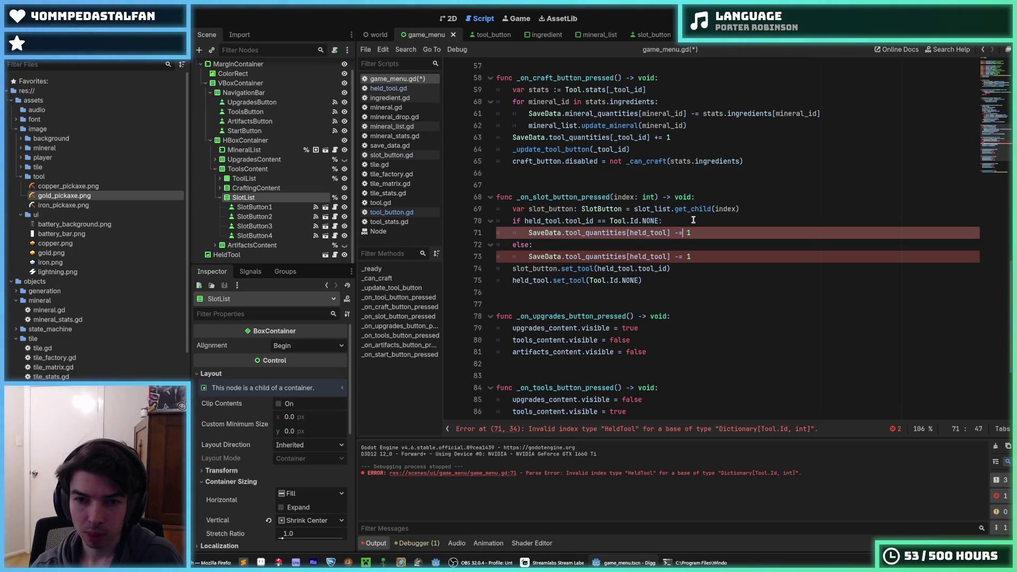
Change the held_tool index on line 71 to a slot_-based index
key(Delete)
key(BackSpace)
key(BackSpace)
key(BackSpace)
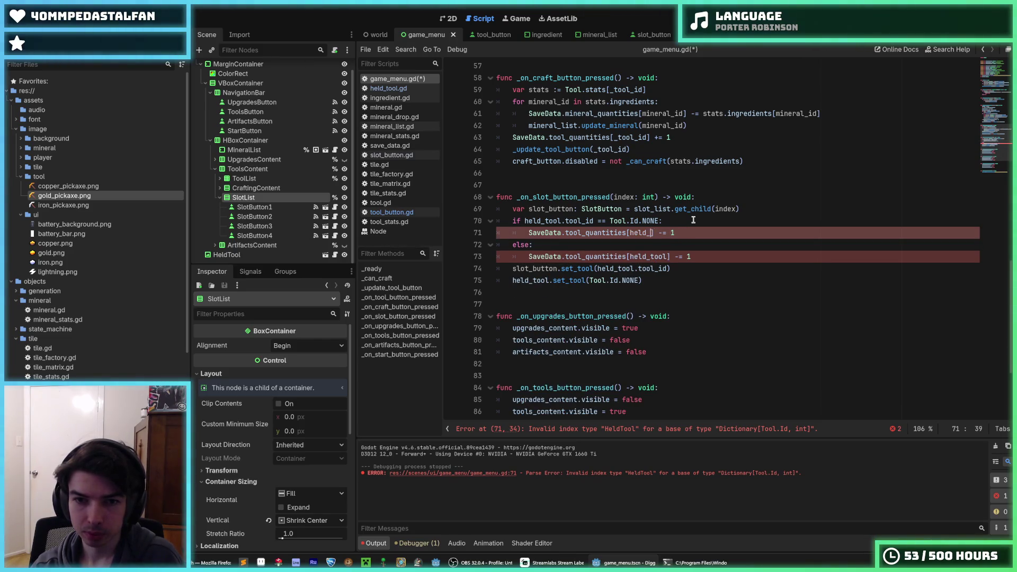
key(BackSpace)
key(BackSpace)
key(BackSpace)
text(slot_)
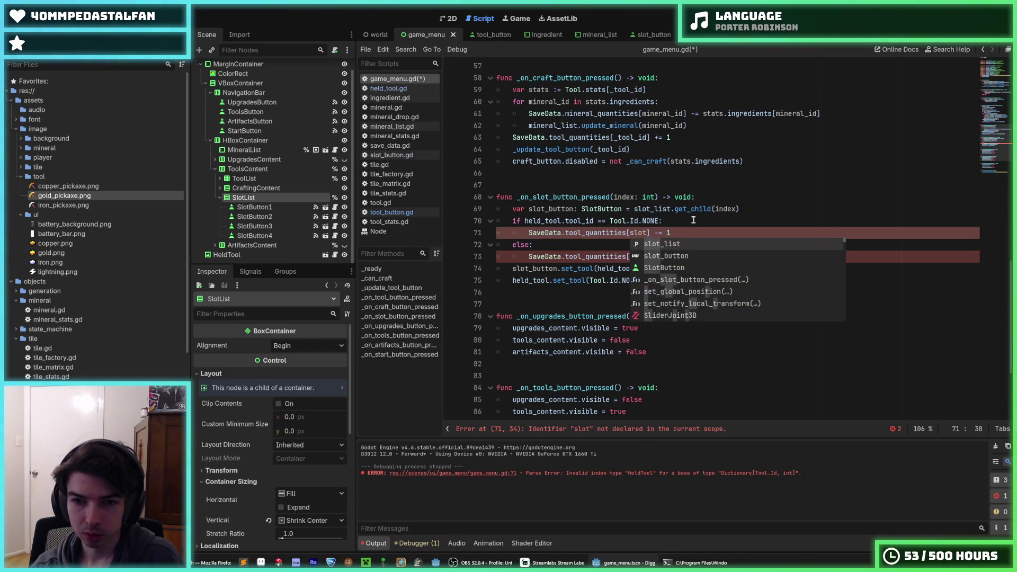
key(Escape)
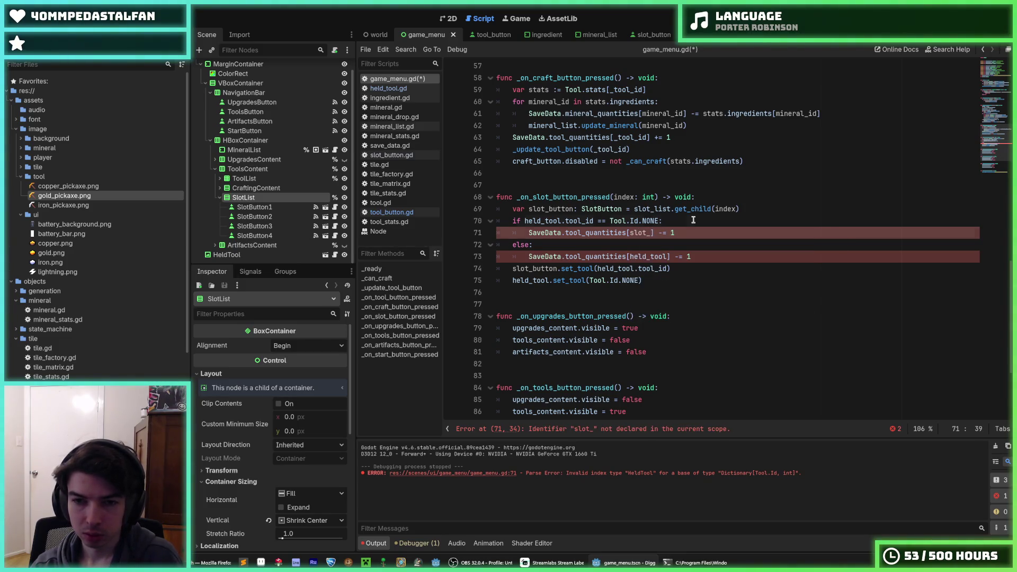
Start a nested 'if' under the Tool.Id.NONE check
key(Up)
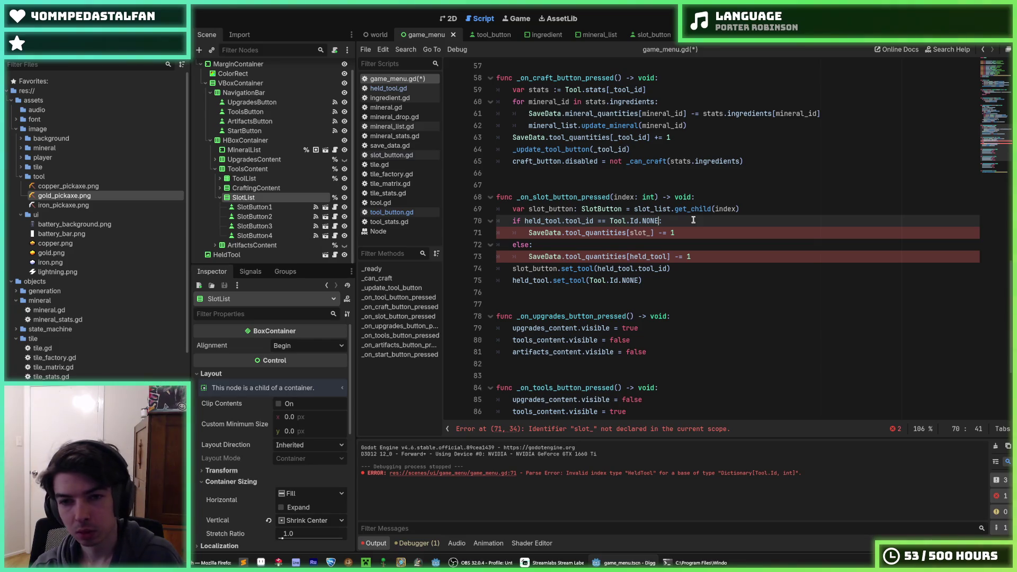
key(Return)
text(if)
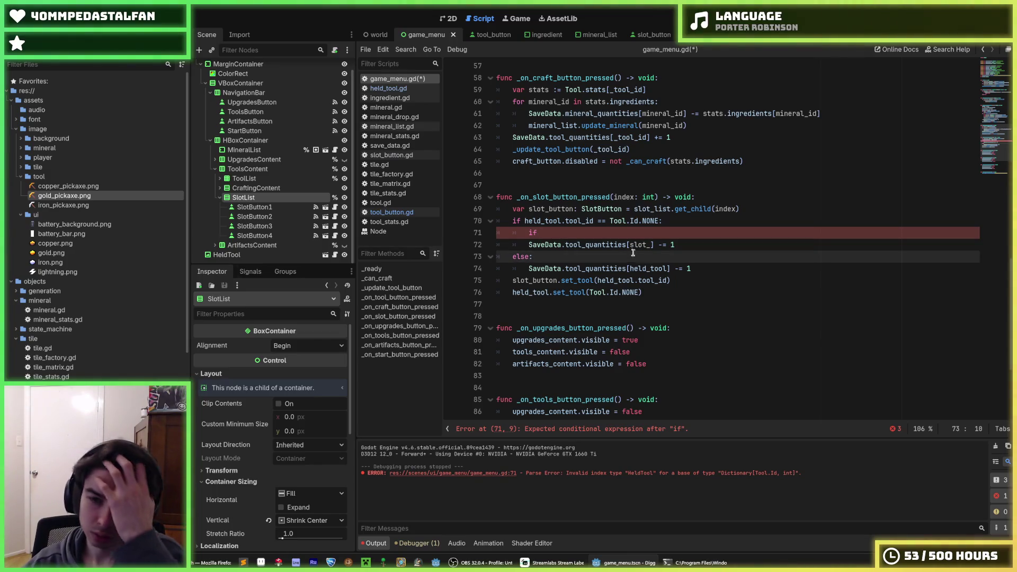
click(564, 254)
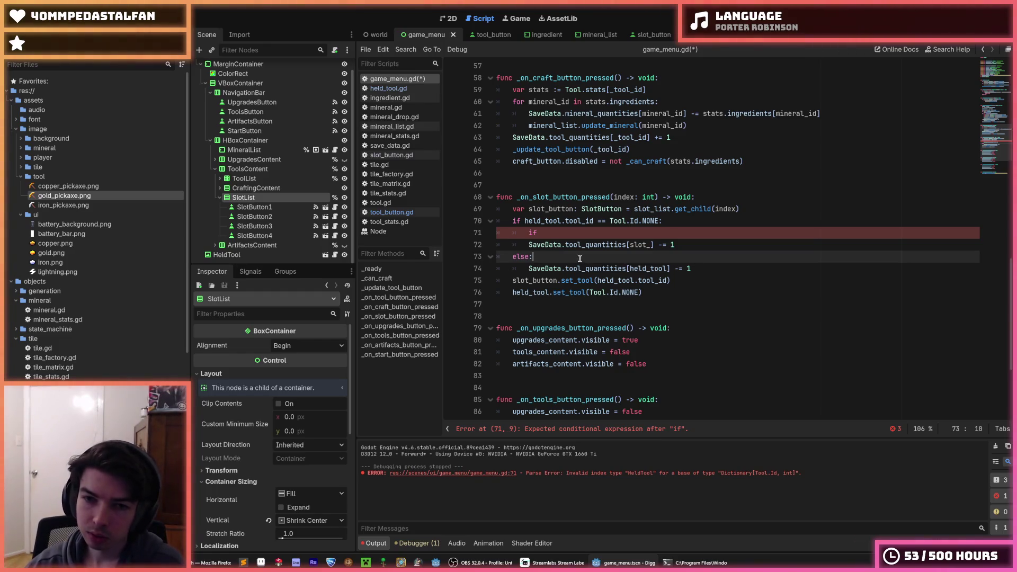
Complete the nested check on line 71 as 'if slot_button.tool_id:' and indent the decrement beneath it
click(585, 233)
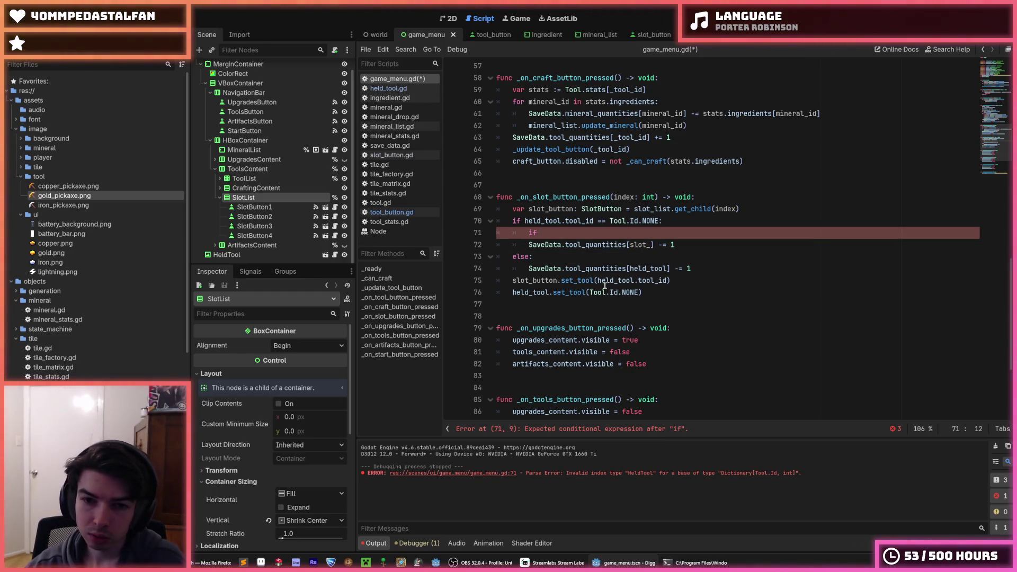
double_click(537, 281)
key(ctrl+c)
click(604, 233)
key(ctrl+v)
text(.tool_id:)
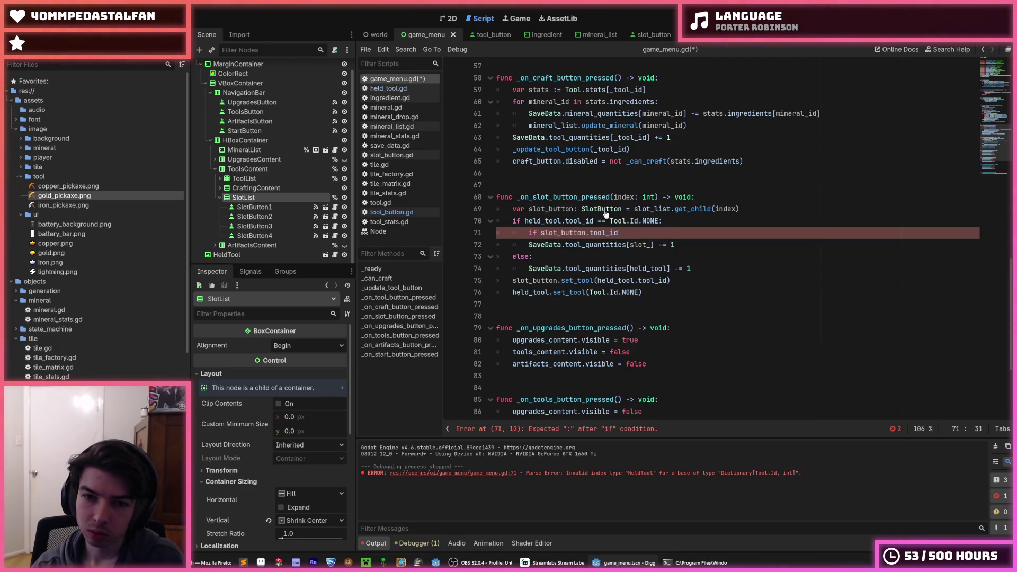
key(Down)
key(Home)
key(Tab)
key(End)
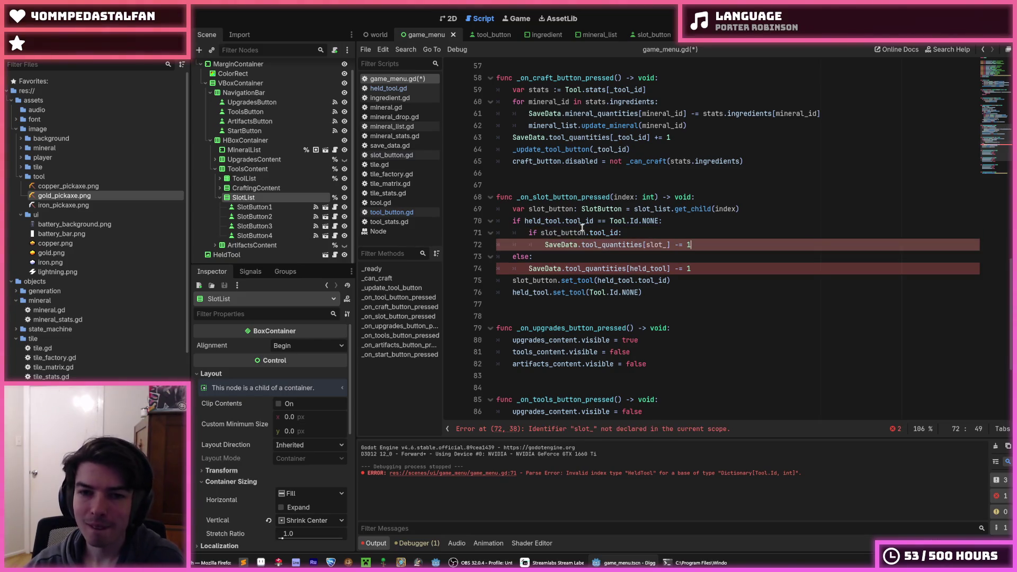
Replace the incomplete slot_ index on line 72 with slot_button.tool_id and save game_menu.gd
double_click(565, 232)
click(618, 232)
drag(618, 232, 541, 233)
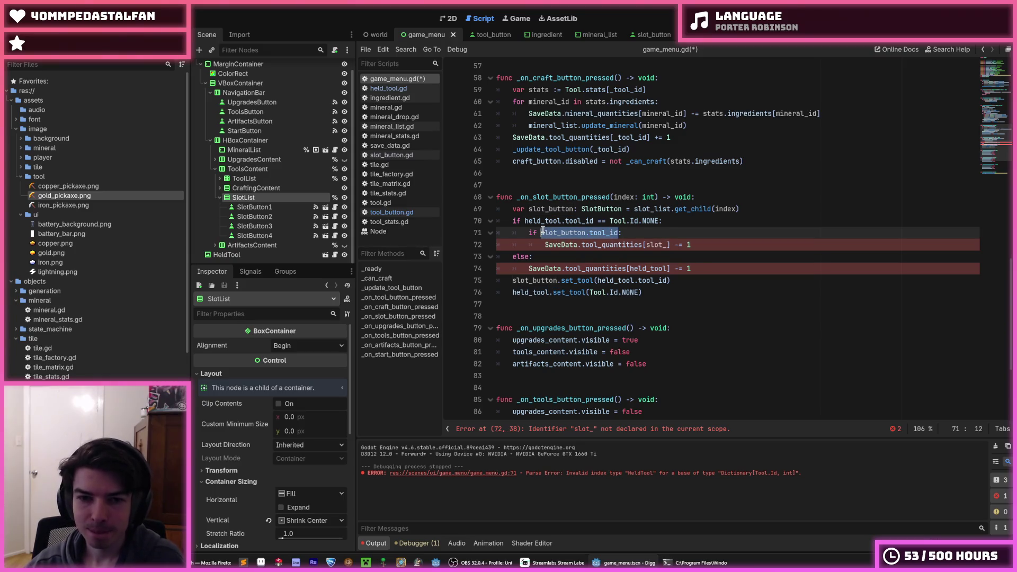
key(ctrl+c)
double_click(652, 244)
key(ctrl+v)
click(752, 245)
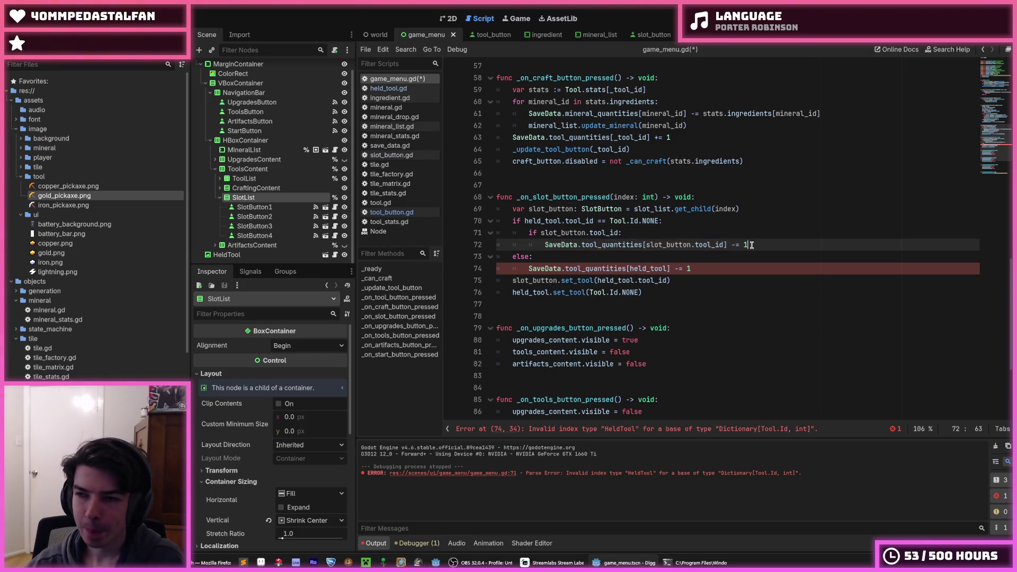
key(ctrl+s)
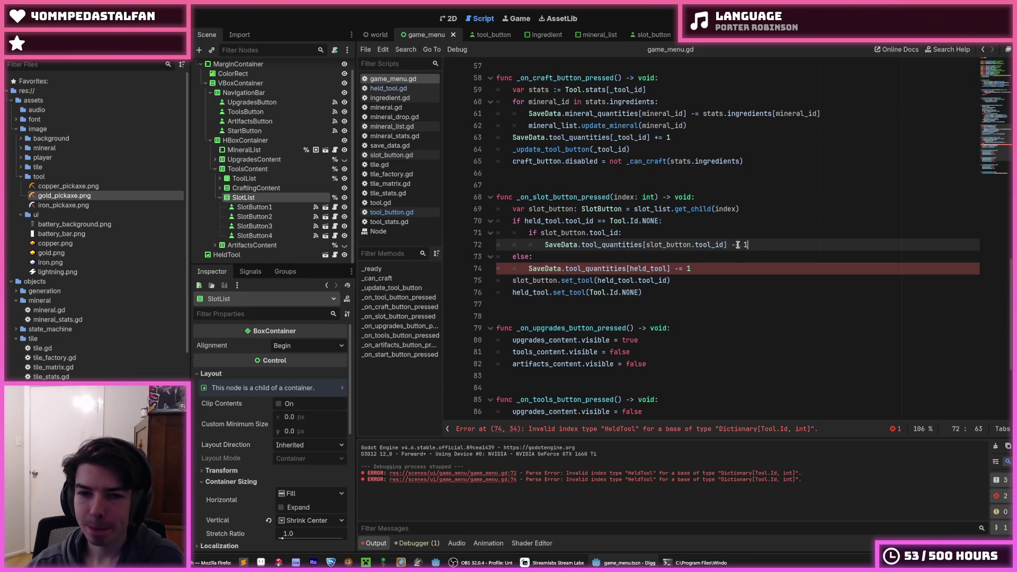
Paste the nested if block into the else branch and make line 72 add instead of subtract
click(679, 261)
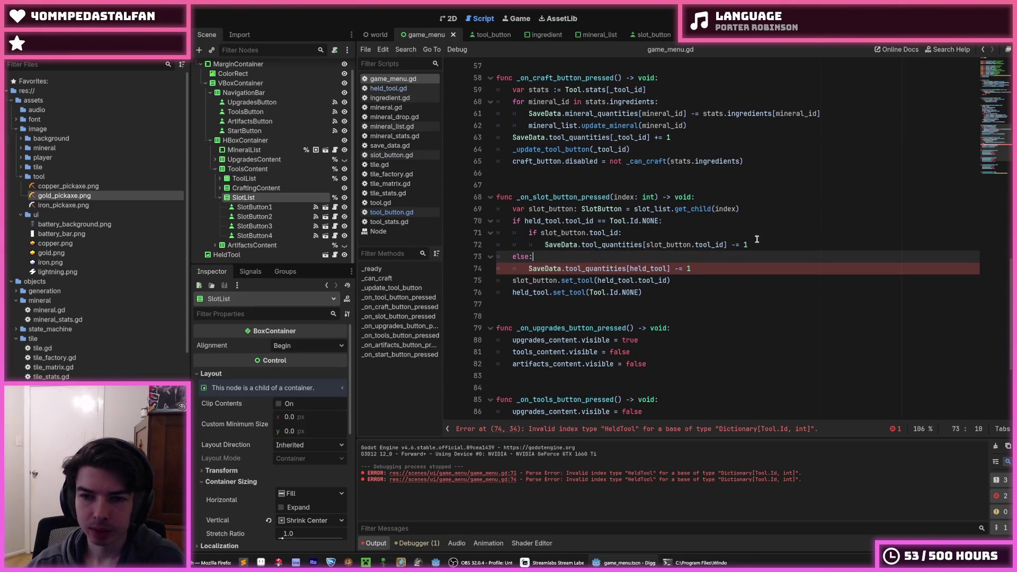
drag(763, 245, 526, 233)
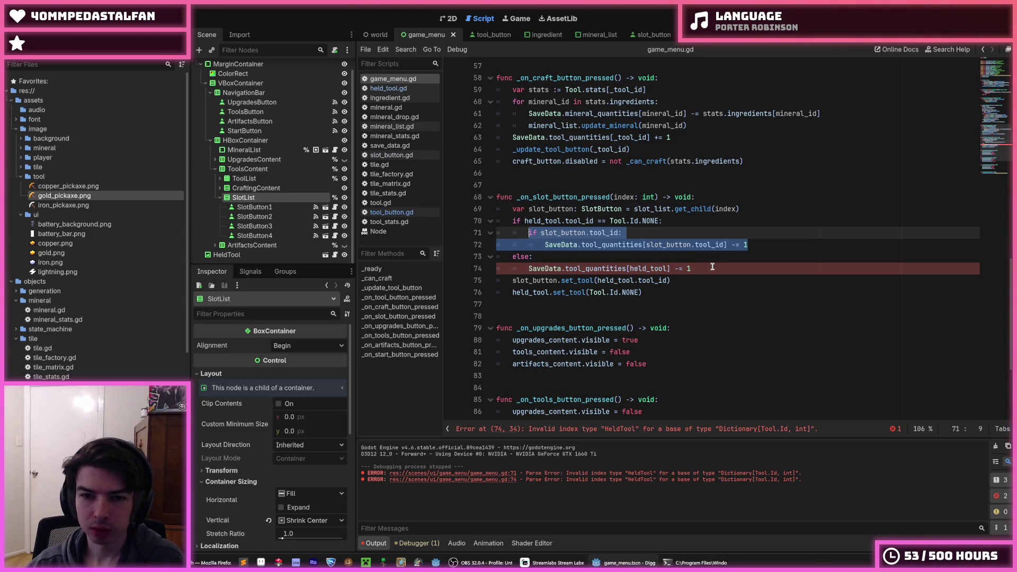
drag(692, 268, 529, 268)
key(ctrl+v)
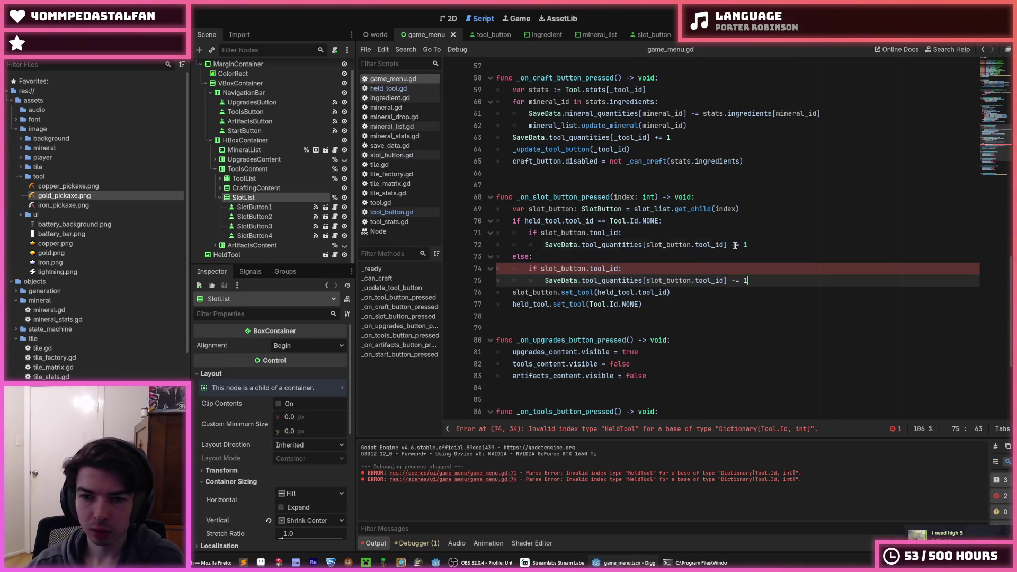
click(735, 245)
key(BackSpace)
text(+)
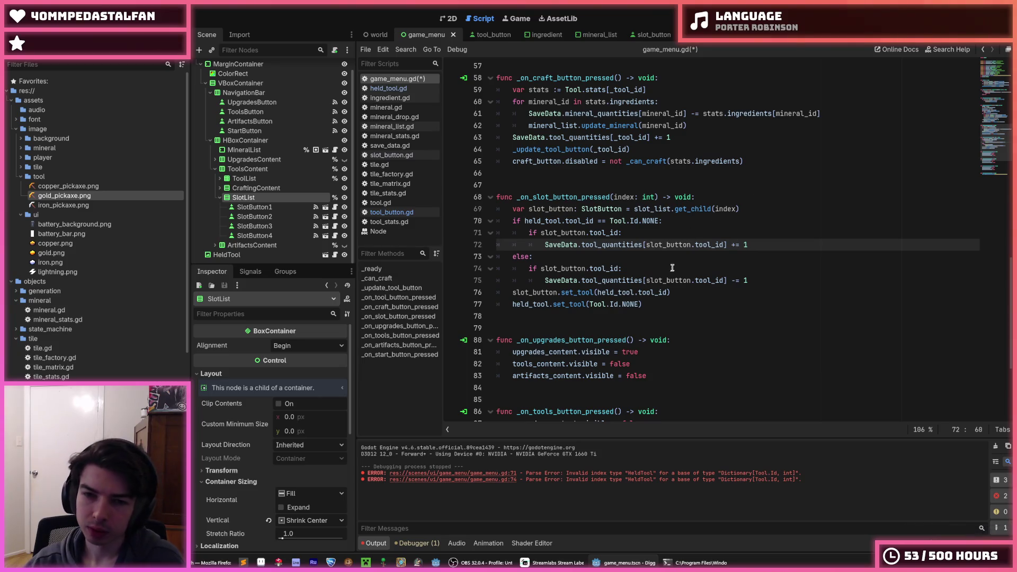
Delete the redundant slot_button.tool_id check under else and save the script
click(672, 267)
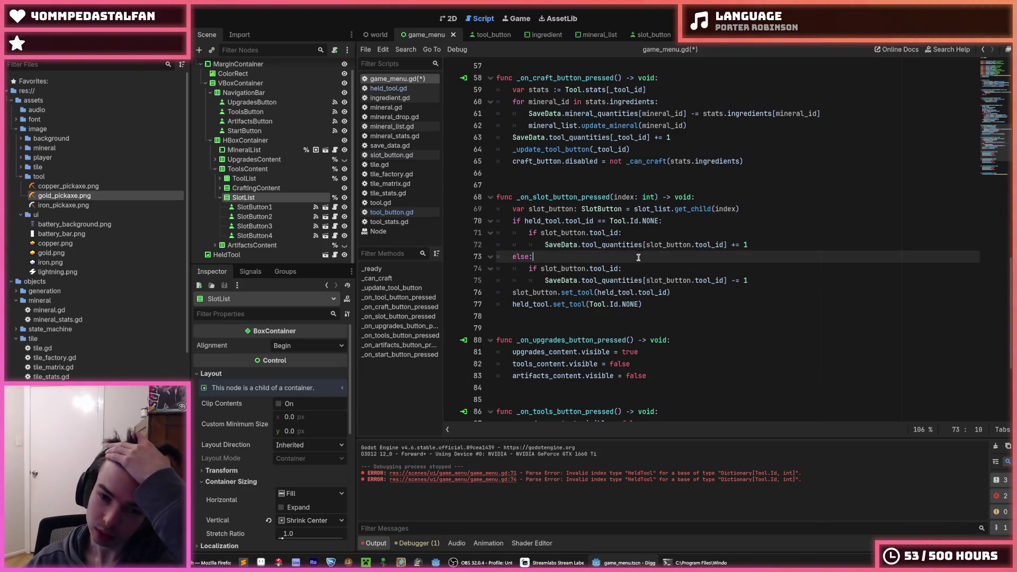
key(Up)
key(Down)
key(Up)
drag(620, 268, 539, 268)
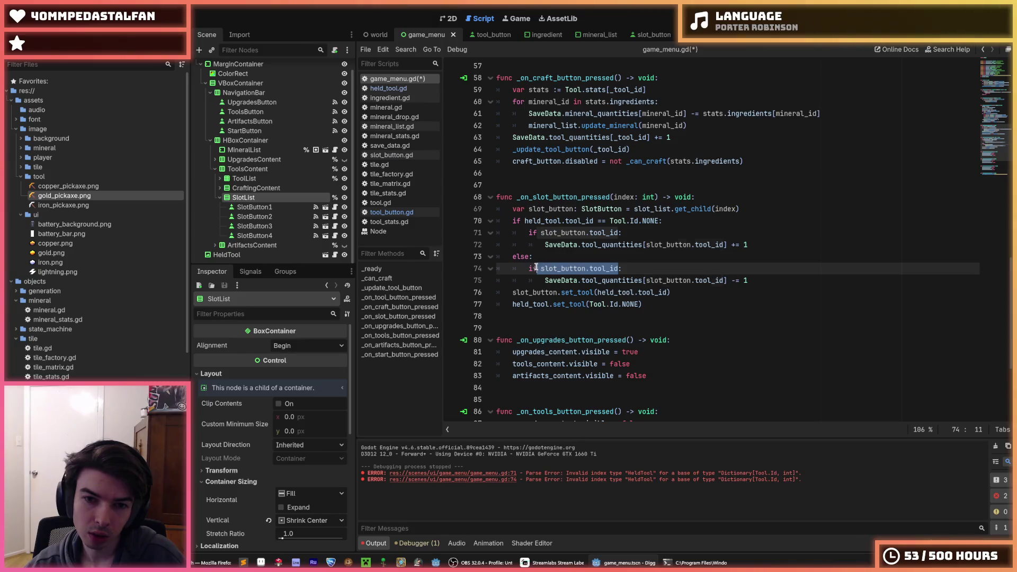
shift+click(638, 258)
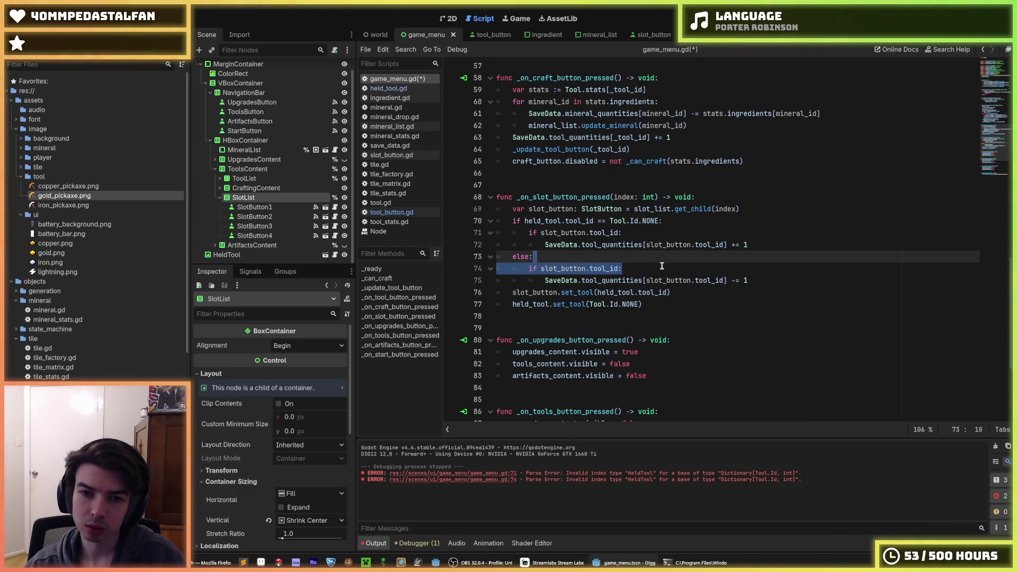
key(BackSpace)
key(Down)
key(BackSpace)
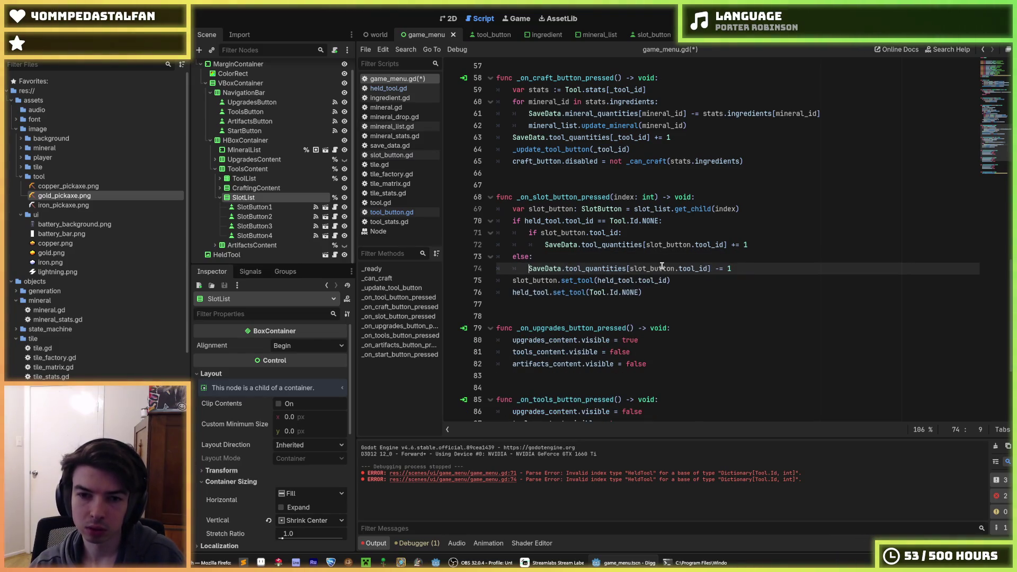
key(End)
key(ctrl+s)
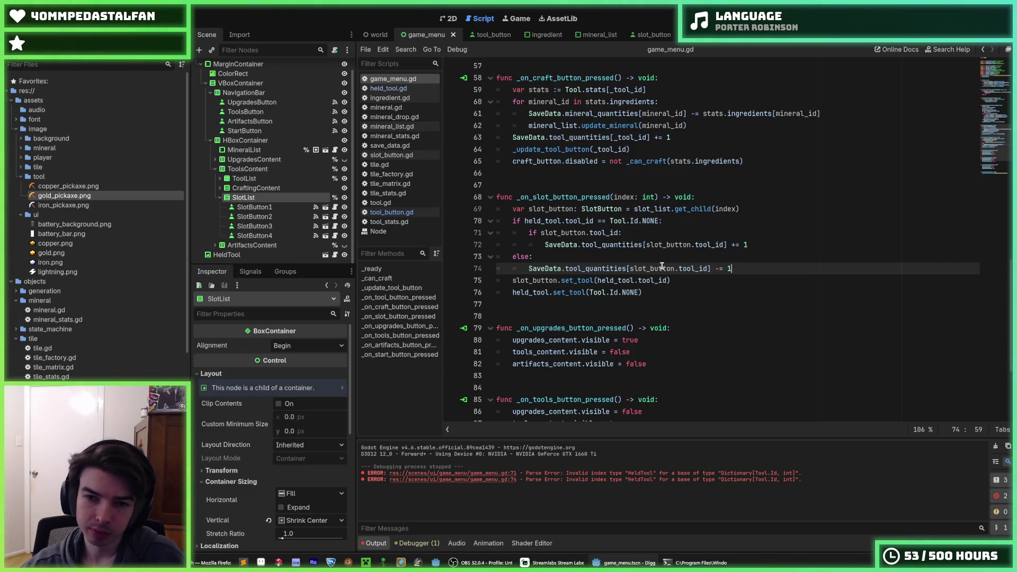
Index the else-branch decrement by held_tool instead of slot_button and save
double_click(662, 268)
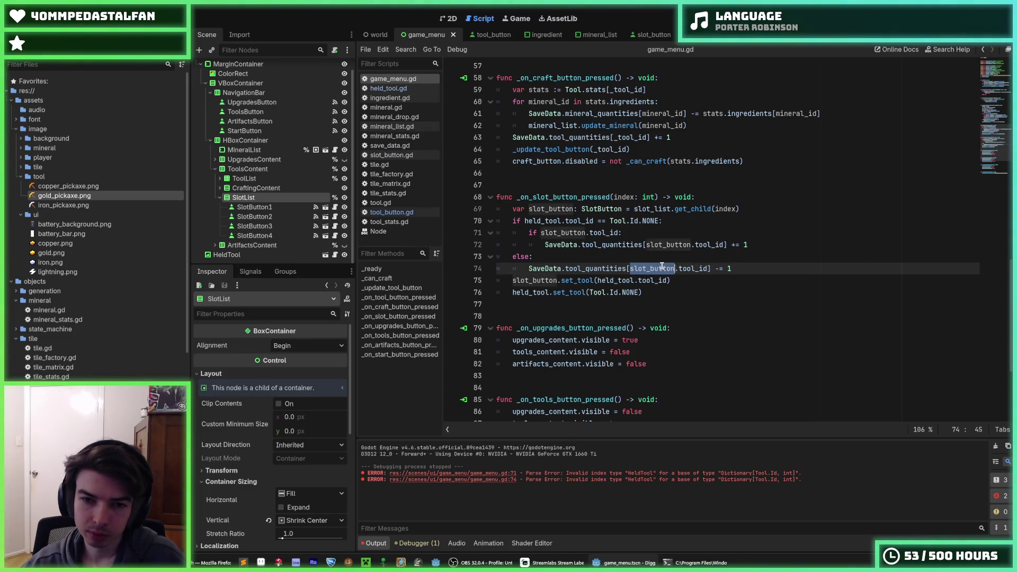
double_click(551, 292)
key(ctrl+c)
double_click(652, 268)
key(ctrl+v)
click(732, 267)
key(ctrl+s)
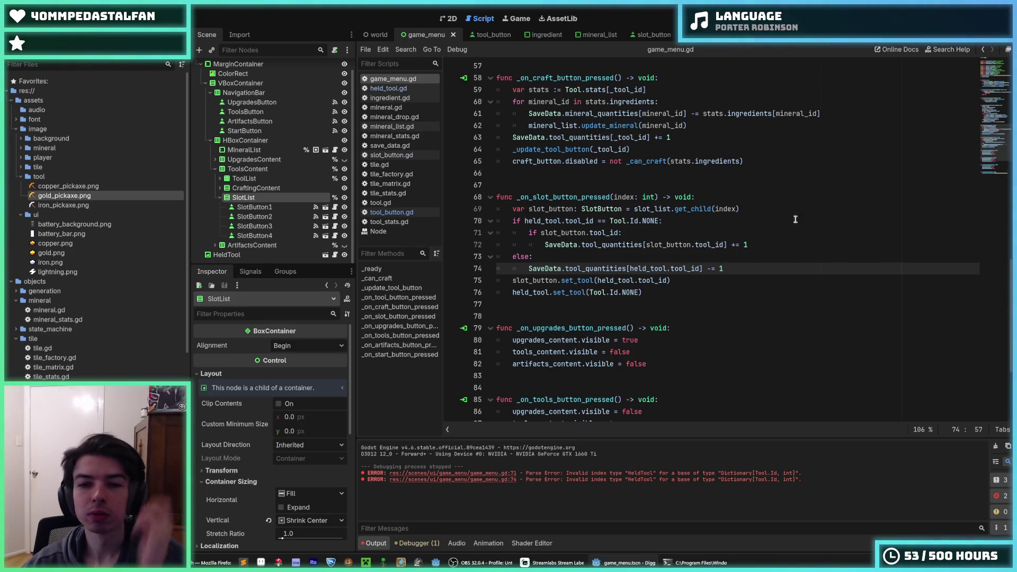
click(551, 254)
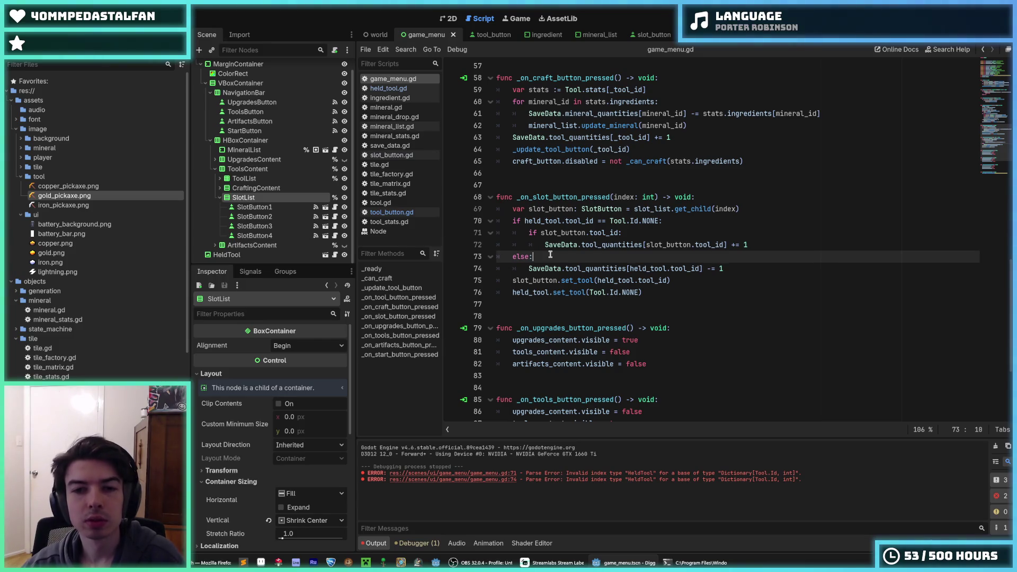
drag(619, 234, 541, 233)
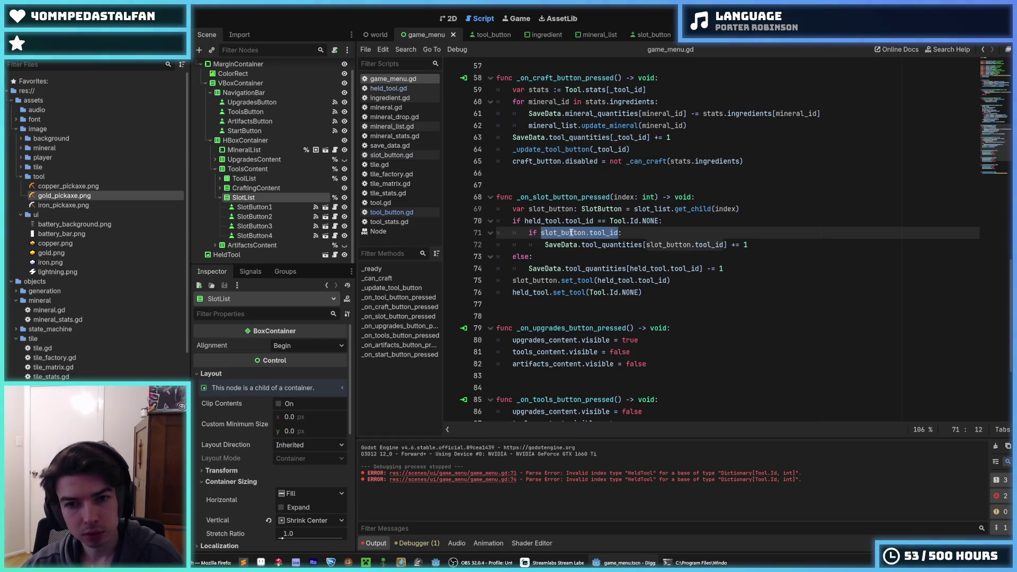
click(717, 220)
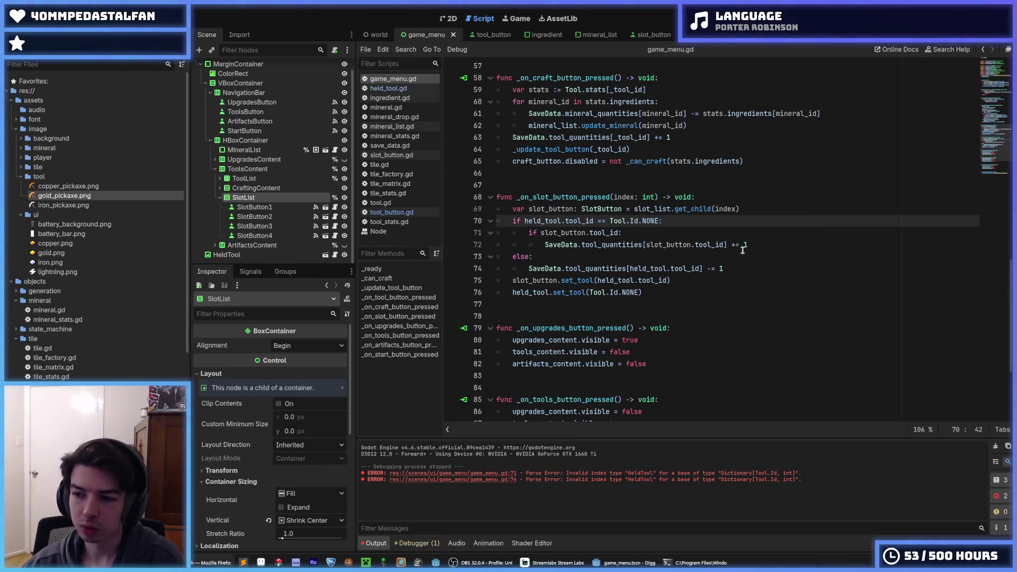
click(715, 237)
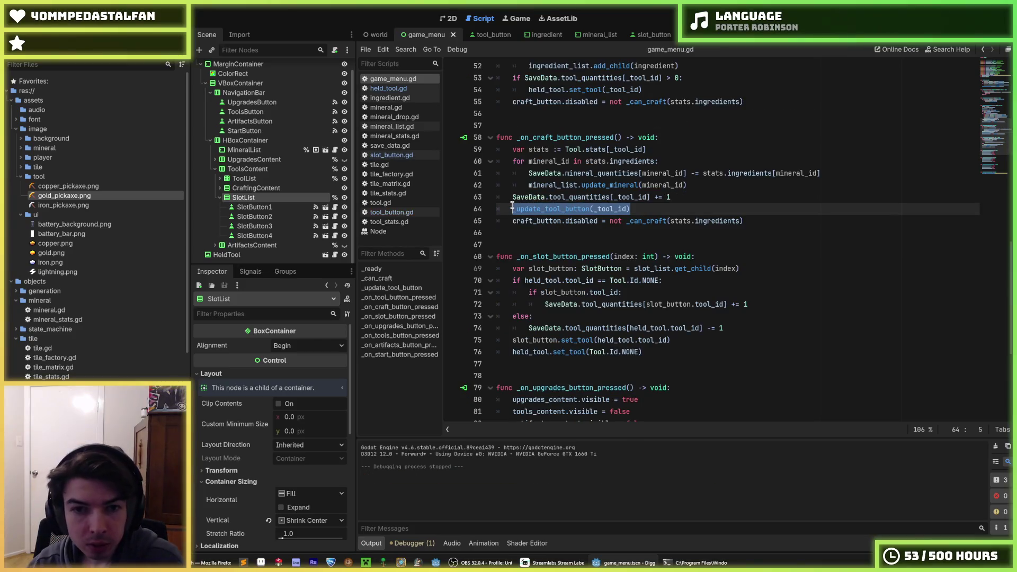
Add _update_tool_button(slot_button.tool_id) below the increment line
scroll(742, 236, down, 1)
click(765, 234)
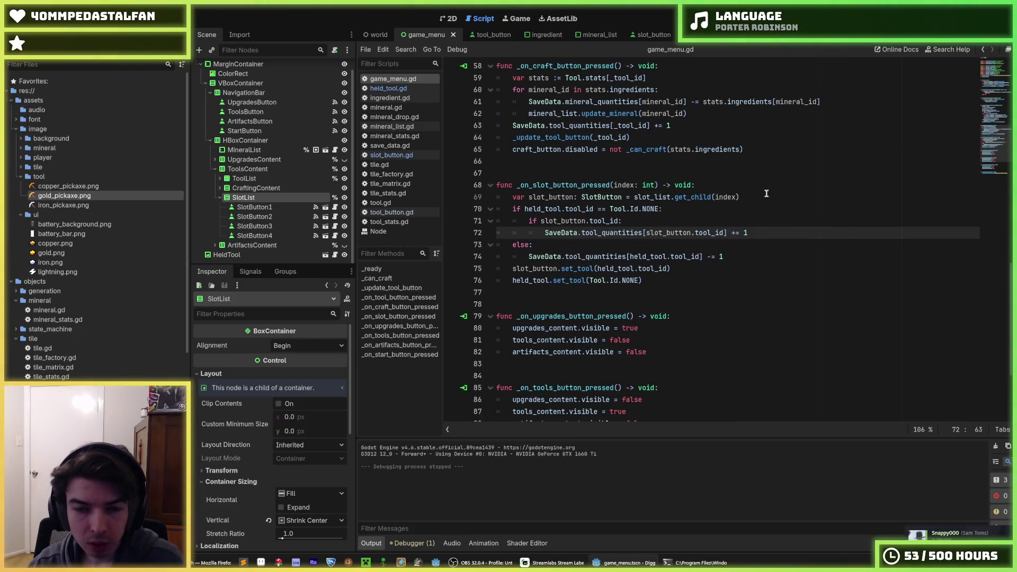
key(Return)
key(ctrl+v)
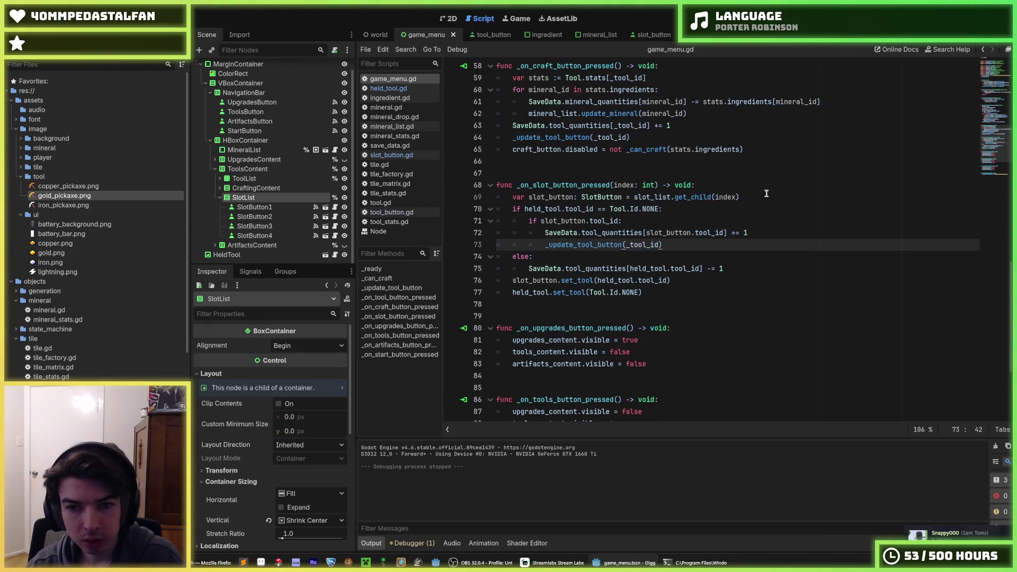
drag(723, 234, 646, 234)
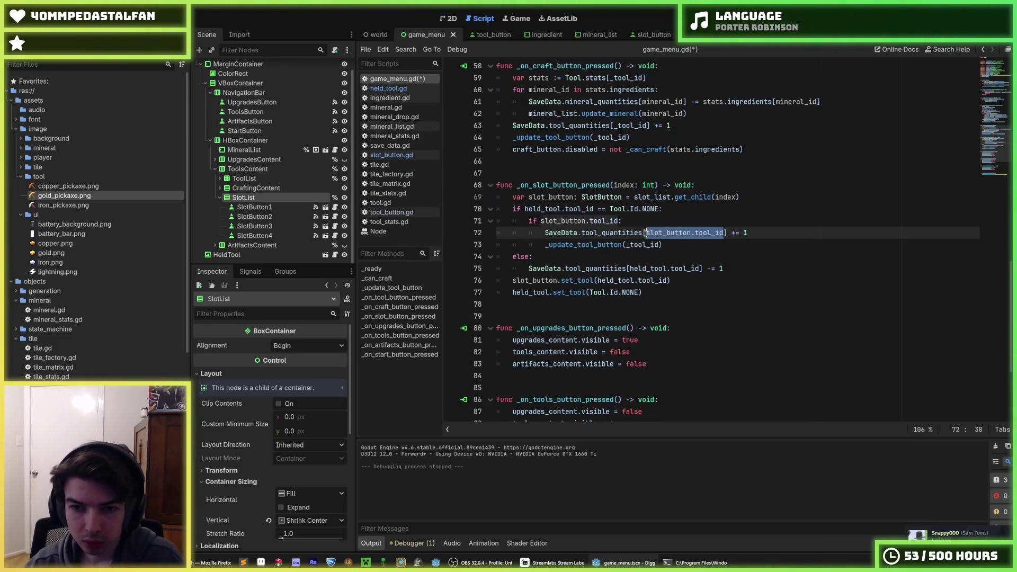
key(ctrl+c)
double_click(651, 245)
key(ctrl+v)
click(686, 244)
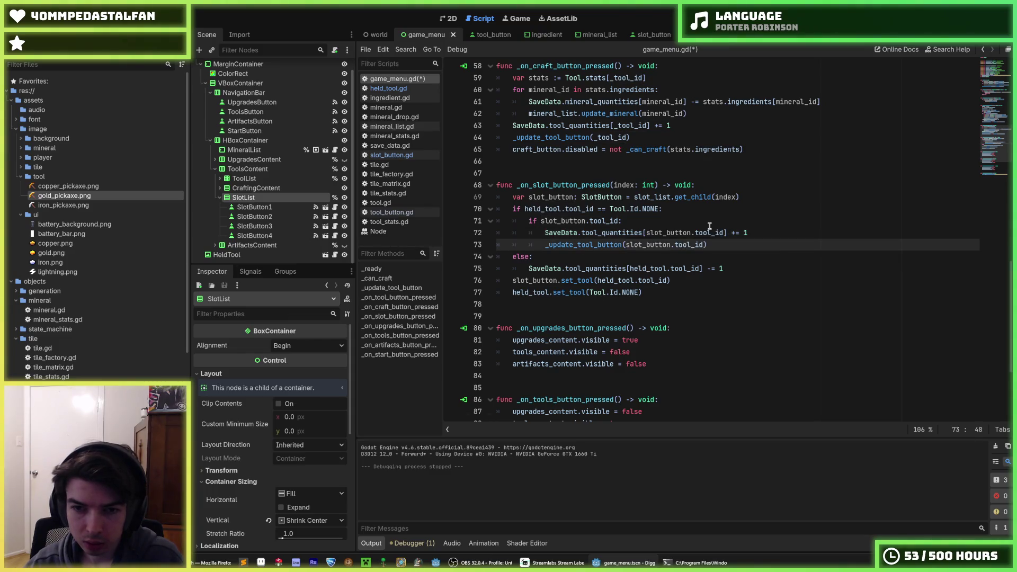
Add _update_tool_button(held_tool.tool_id) below the decrement line and save
key(ctrl+c)
key(Down)
key(Down)
key(ctrl+v)
key(alt+Down)
drag(701, 269, 631, 269)
key(ctrl+c)
drag(688, 281, 610, 281)
key(ctrl+v)
key(ctrl+s)
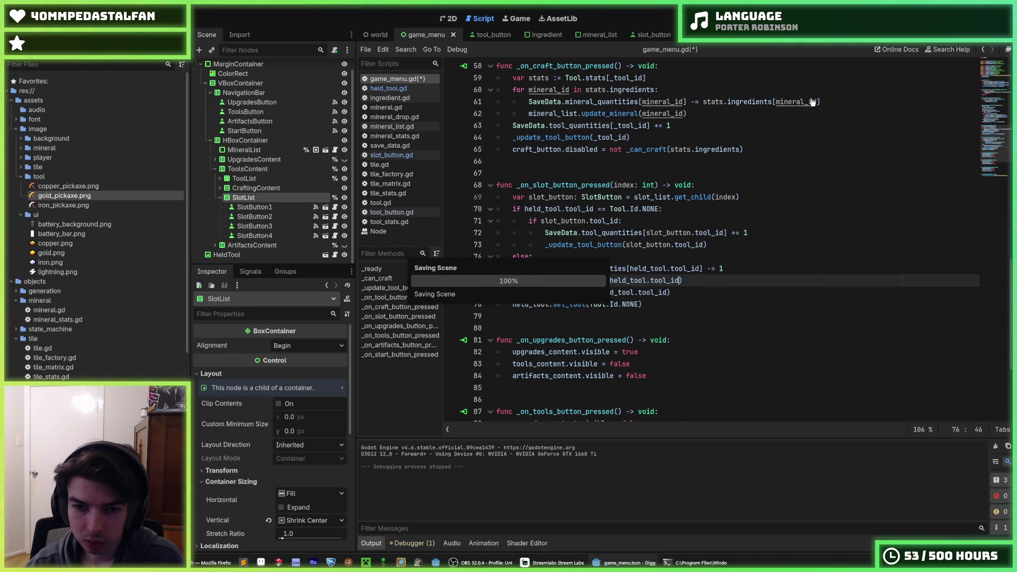
Run the game, craft copper and iron pickaxes, and equip them in the two slots
key(F5)
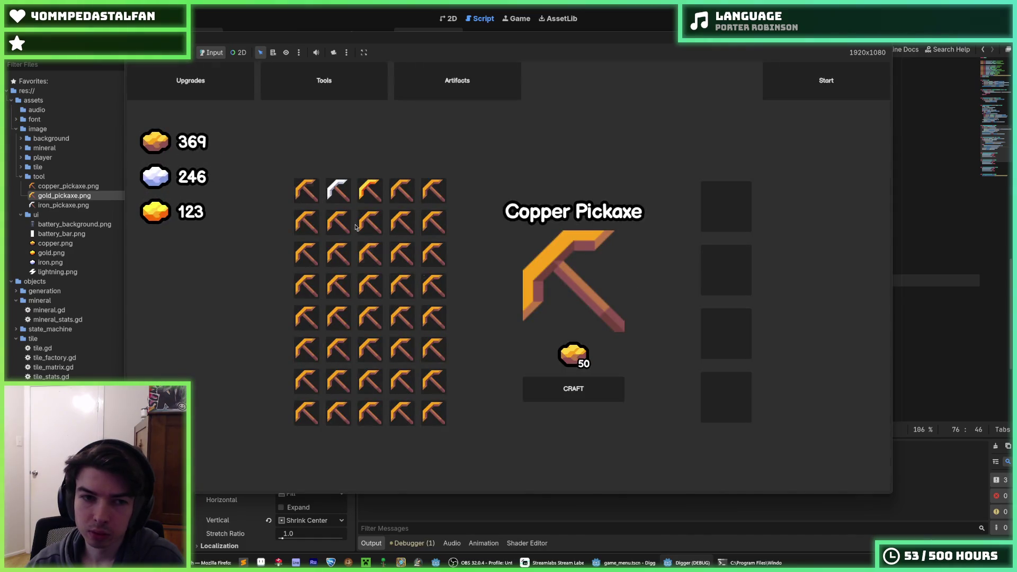
click(574, 389)
mouse_move(307, 191)
mouse_down()
mouse_move(742, 212)
mouse_move(729, 209)
mouse_up()
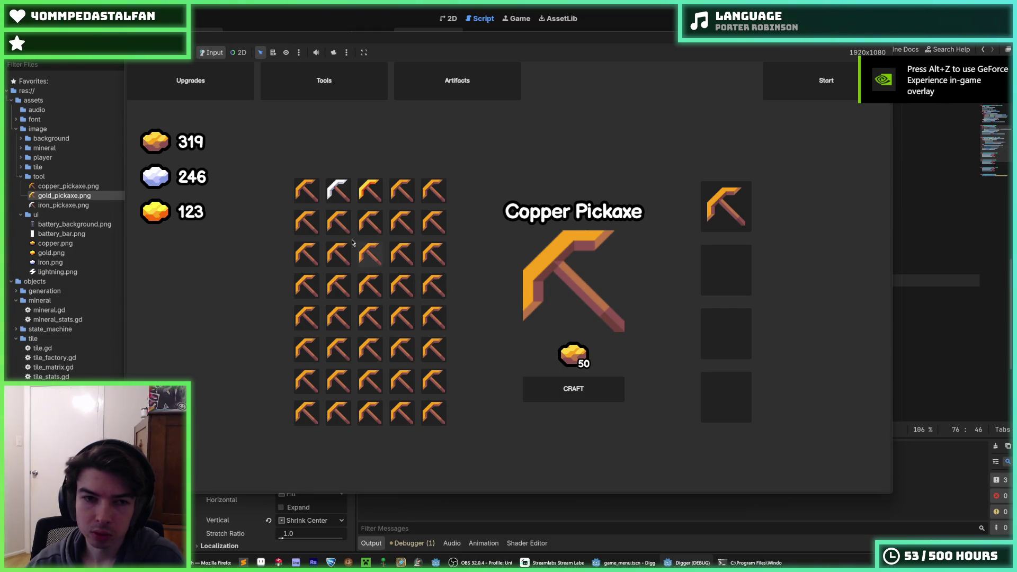
click(338, 190)
click(550, 383)
mouse_move(339, 191)
mouse_down()
mouse_move(572, 286)
mouse_move(737, 297)
mouse_move(721, 276)
mouse_up()
Unequip both pickaxes, equip a new copper one, then click the empty second slot, triggering the error
click(721, 276)
click(720, 212)
click(306, 191)
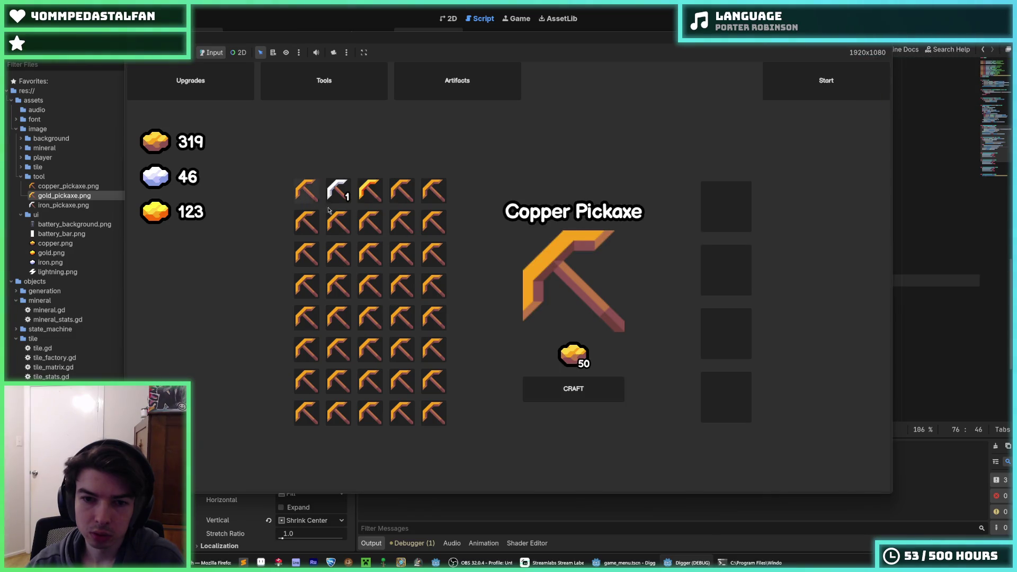
click(549, 388)
mouse_move(307, 192)
mouse_down()
mouse_move(329, 212)
mouse_move(726, 216)
mouse_up()
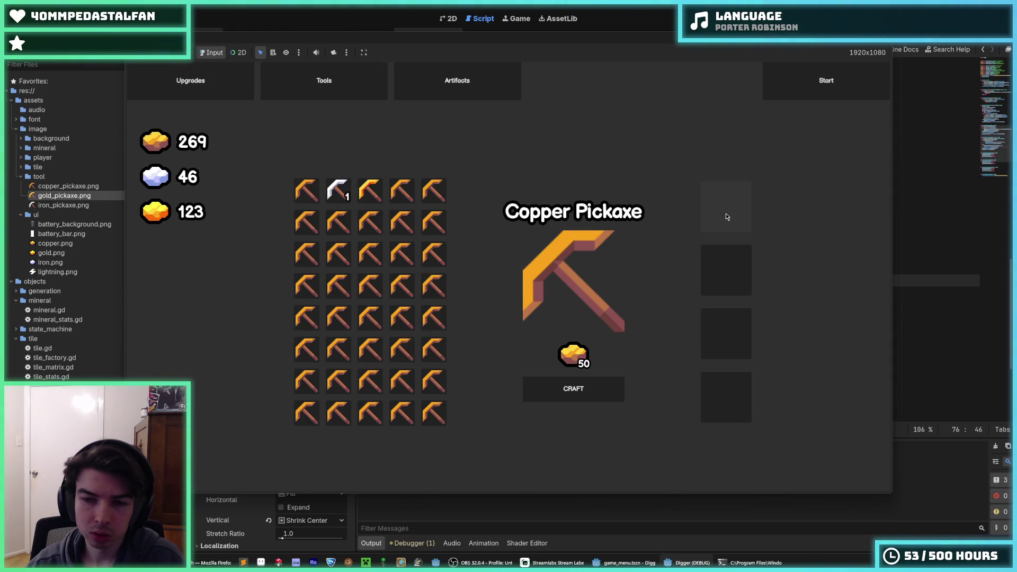
click(726, 272)
click(785, 209)
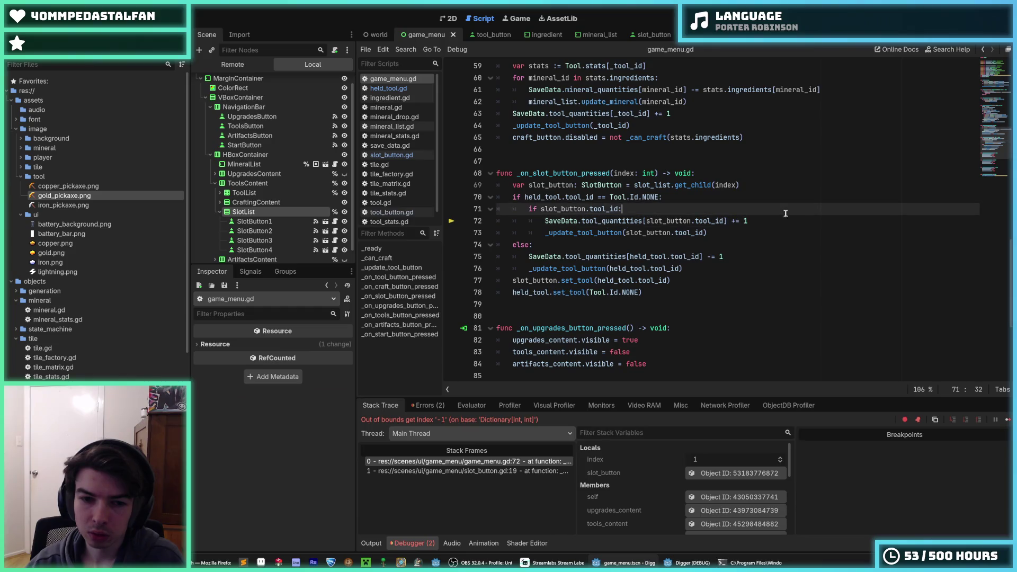
Stop the crashed game and show the Debugger's Errors list with the index '-1' error
click(778, 197)
click(778, 186)
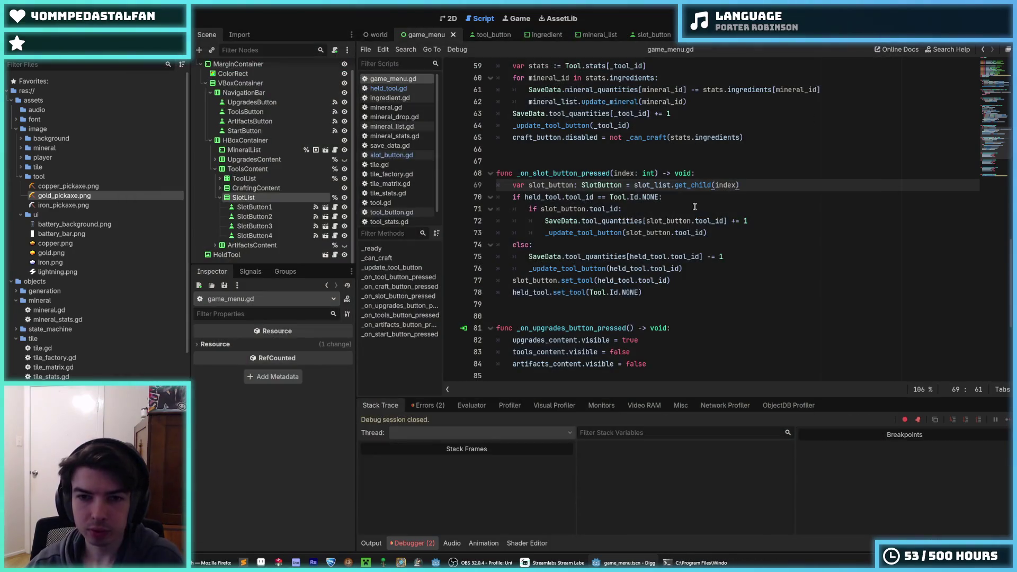
click(665, 197)
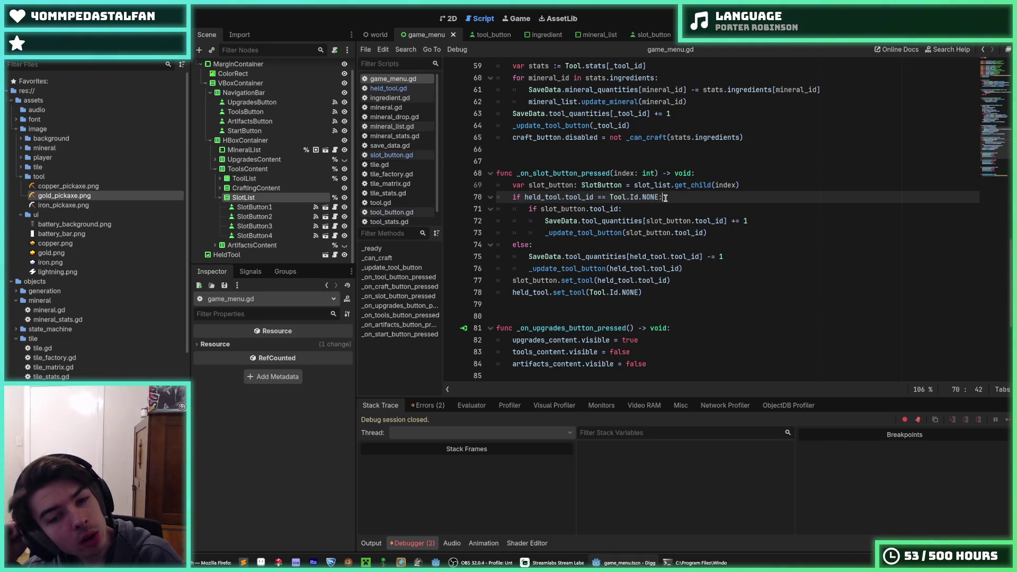
click(427, 405)
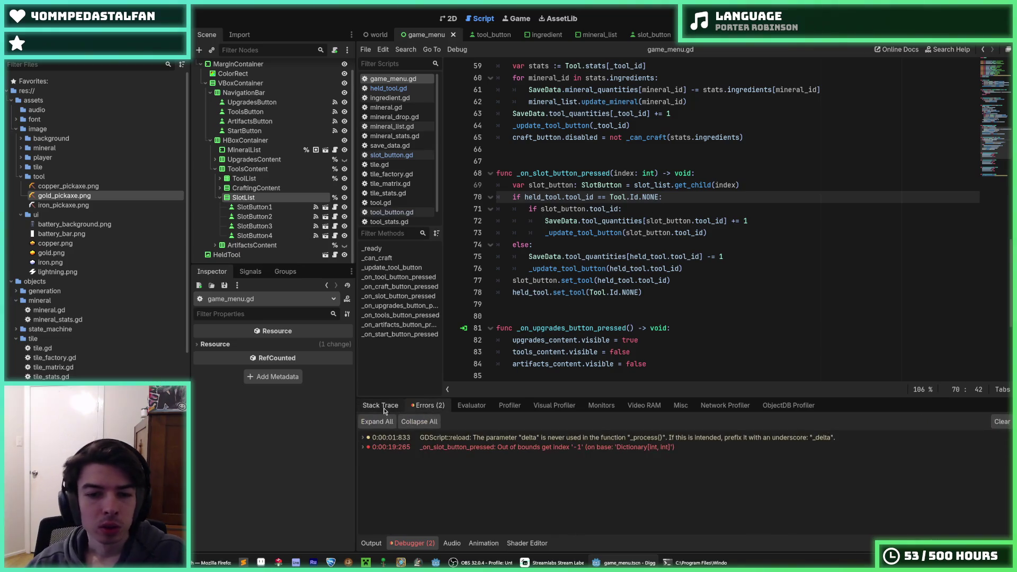
Extend line 71's check to 'slot_button.tool_id != Tool.Id.NONE' and save game_menu.gd
click(455, 447)
double_click(455, 447)
double_click(454, 447)
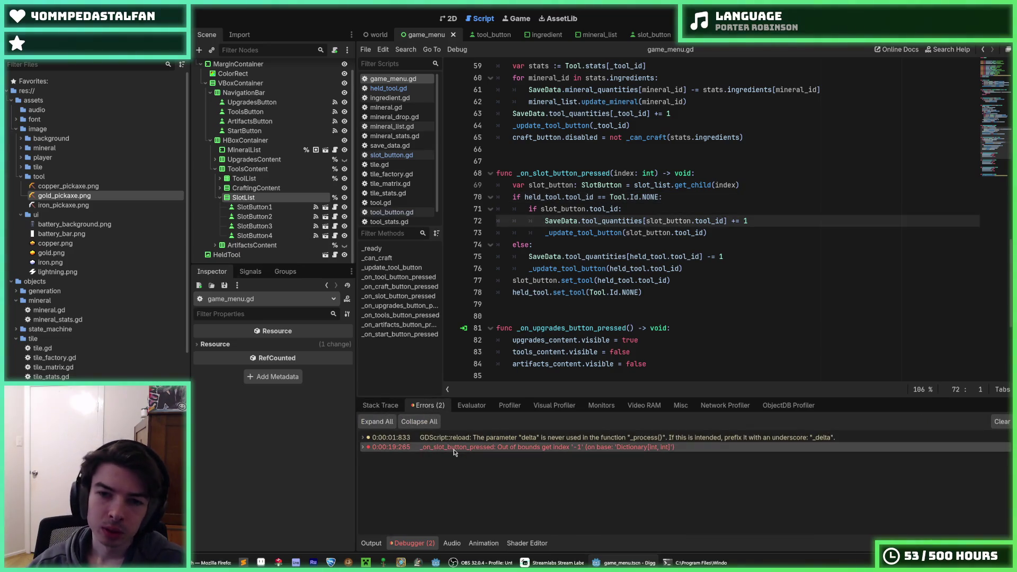
double_click(454, 447)
double_click(455, 446)
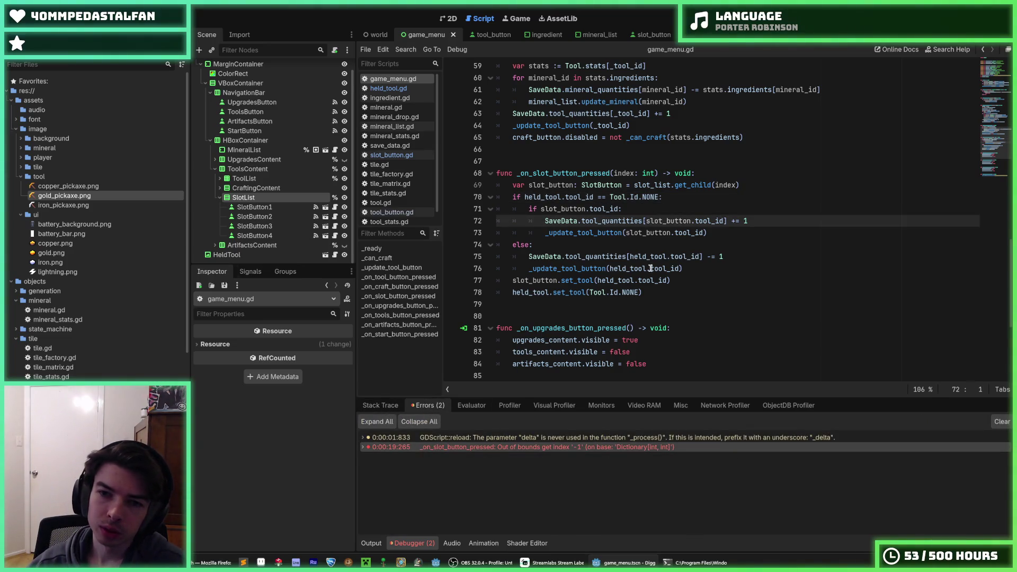
double_click(674, 222)
drag(618, 209, 542, 208)
click(617, 209)
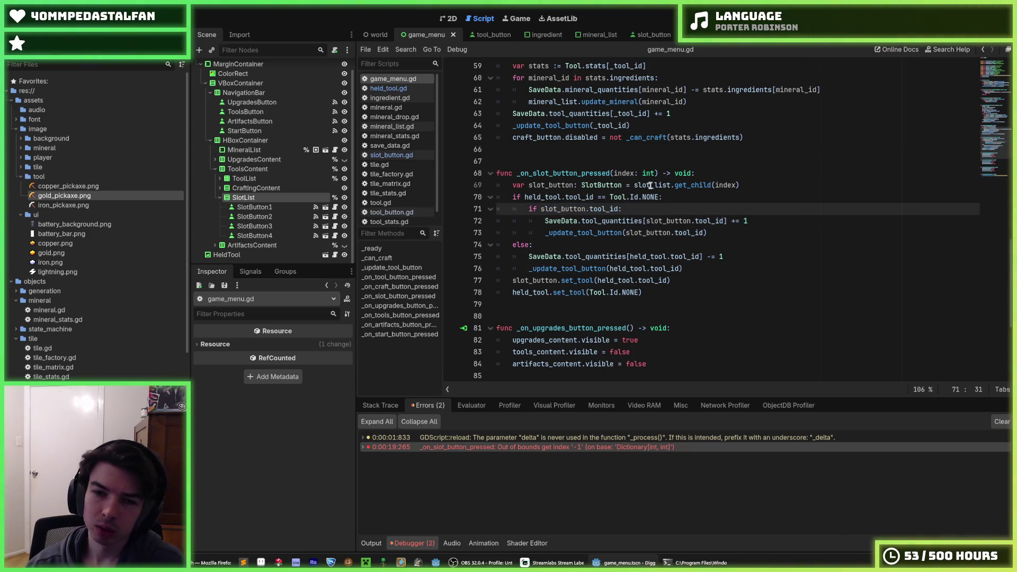
text(!= Tool)
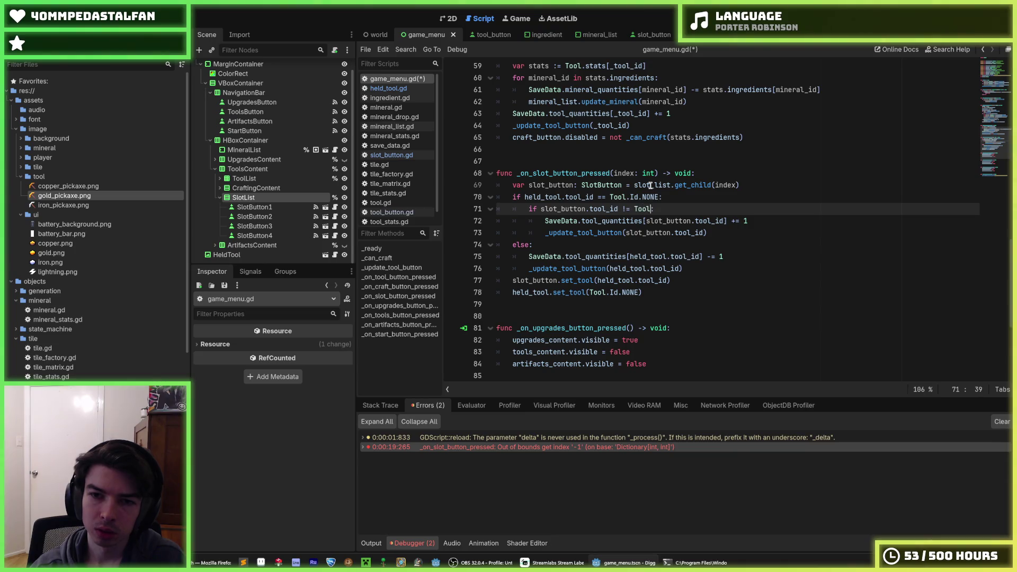
text(.Id.NONE)
key(ctrl+s)
click(700, 198)
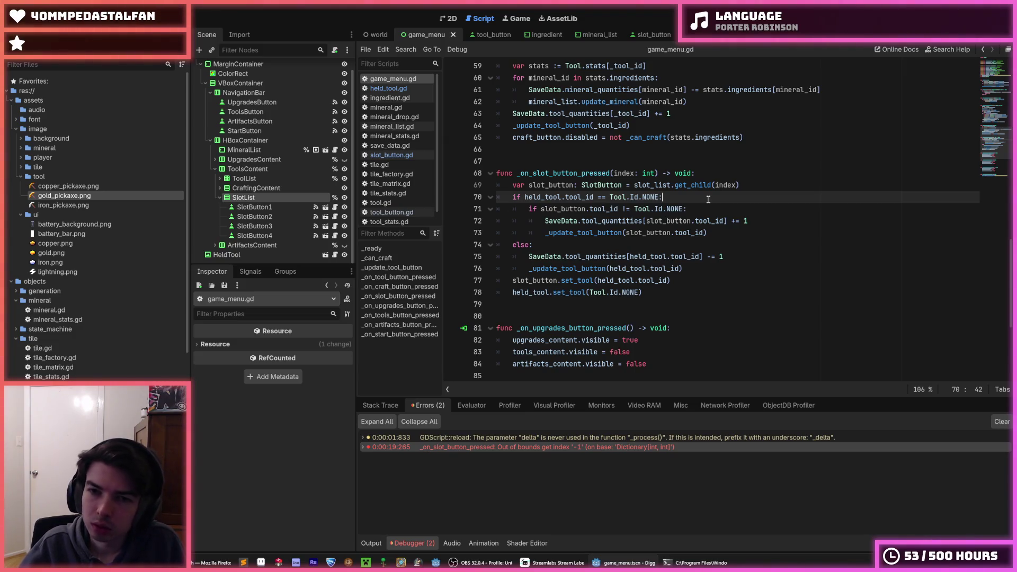
click(700, 209)
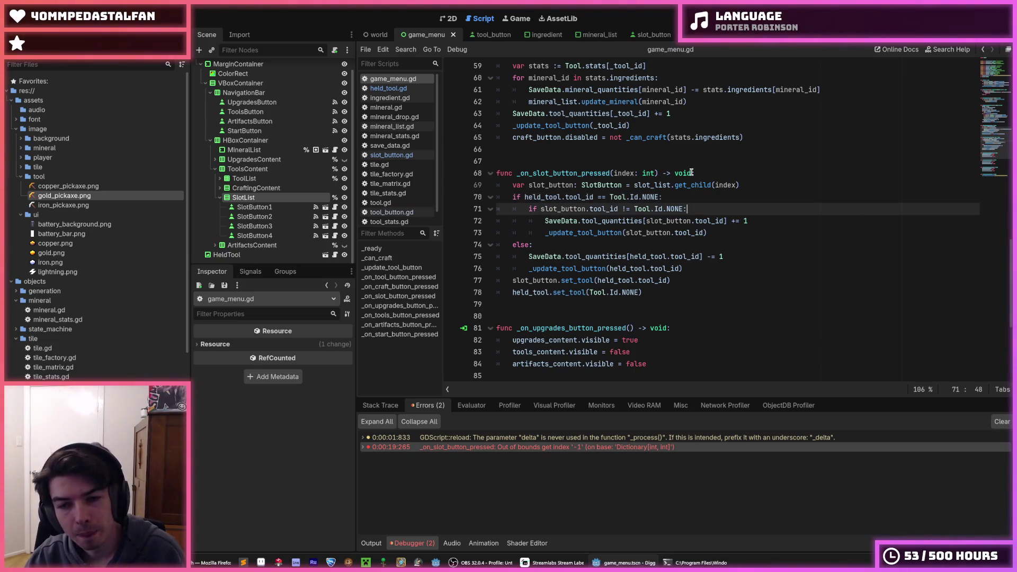
Move the slot check up to line 70, outdent it, and make it 'slot_button.tool_id == Tool.Id.NONE'
key(alt+Up)
key(shift+Tab)
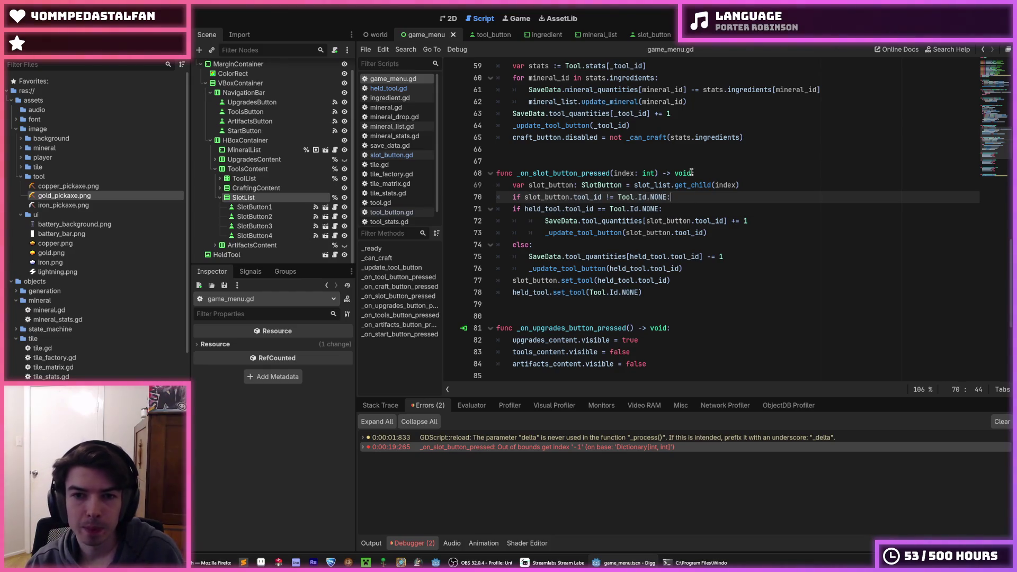
key(ctrl+Left)
key(ctrl+Left)
key(ctrl+Left)
key(Delete)
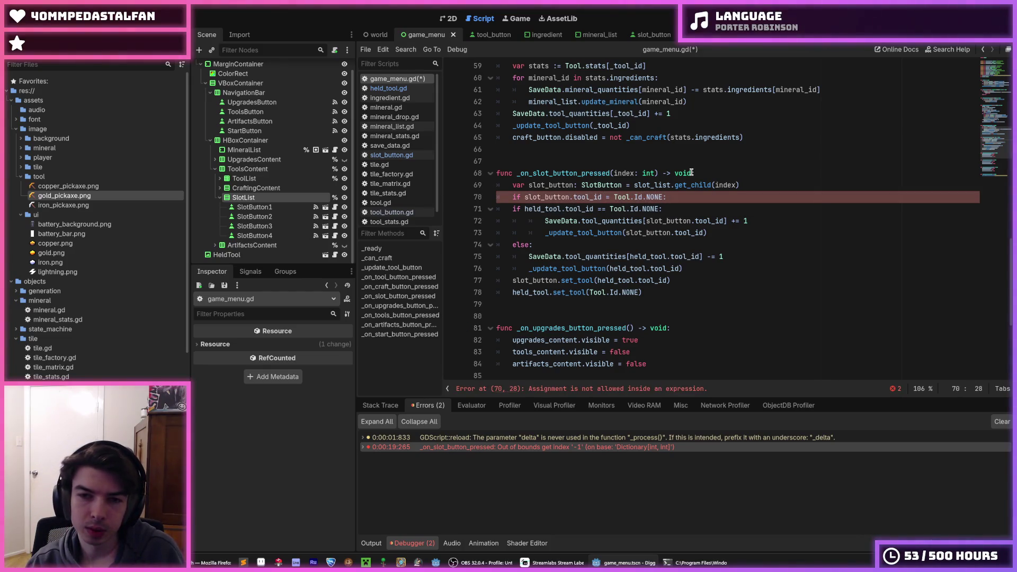
text(=)
key(End)
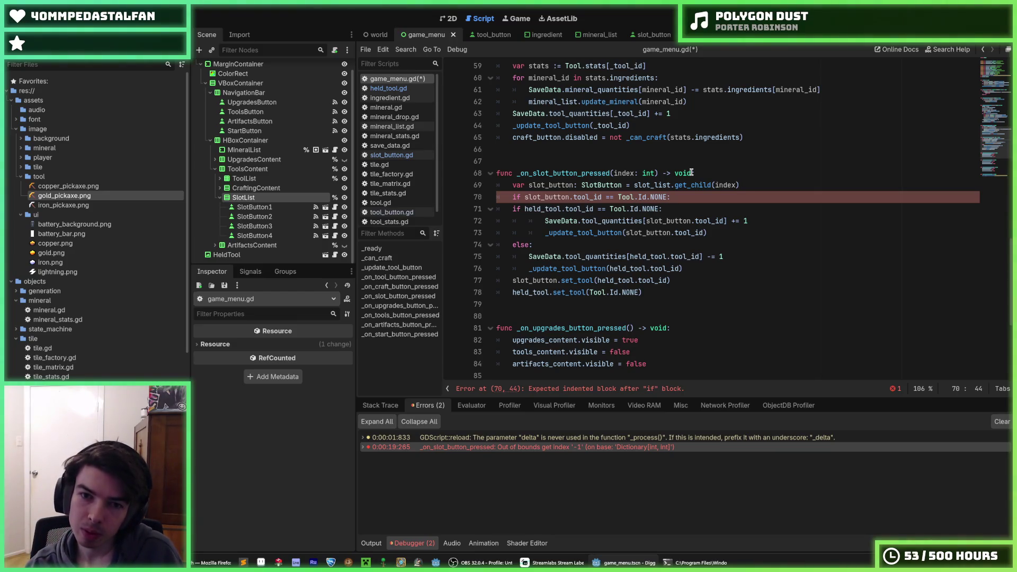
key(Return)
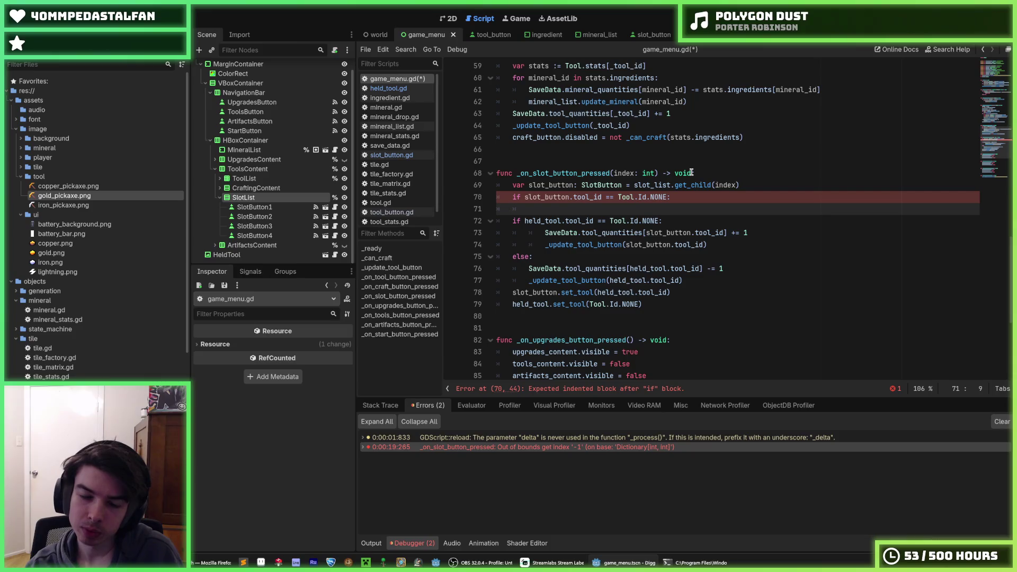
Restore '!=' on line 70 and move the increment and refresh lines under it
key(Up)
text(!)
key(Delete)
key(Down)
key(Down)
key(Down)
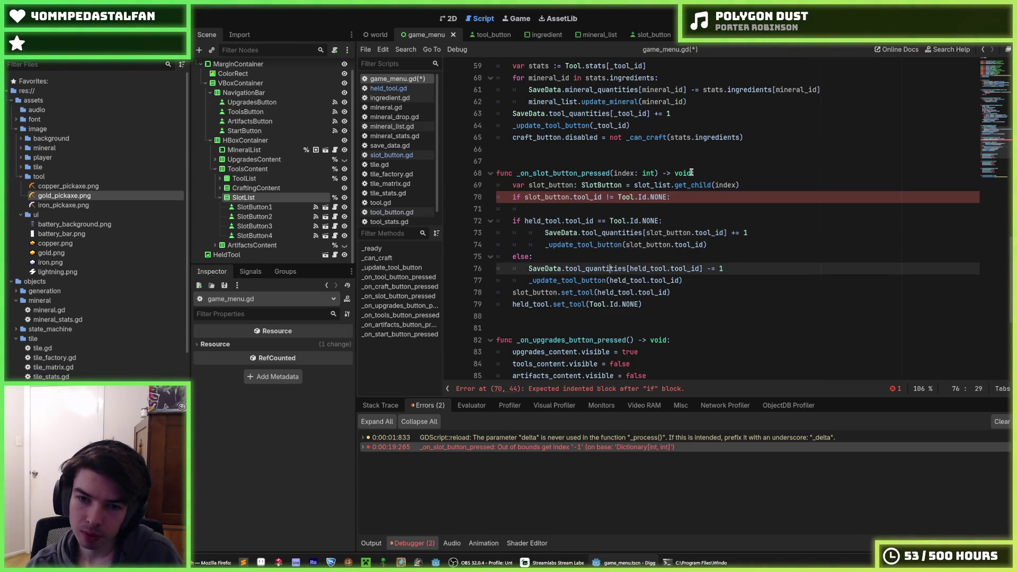
key(Up)
key(Up)
key(shift+Up)
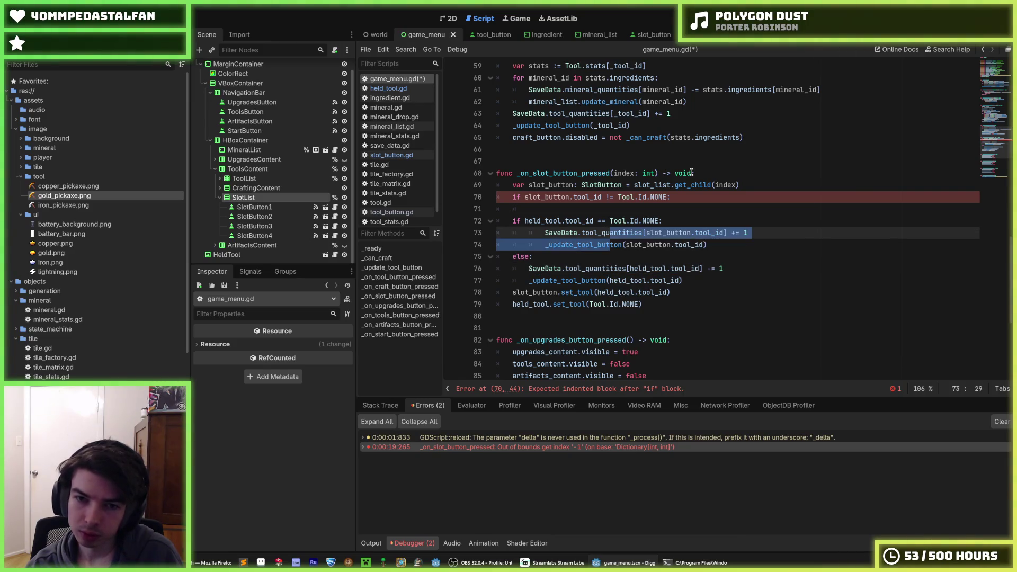
key(alt+Up)
key(alt+Up)
key(shift+Tab)
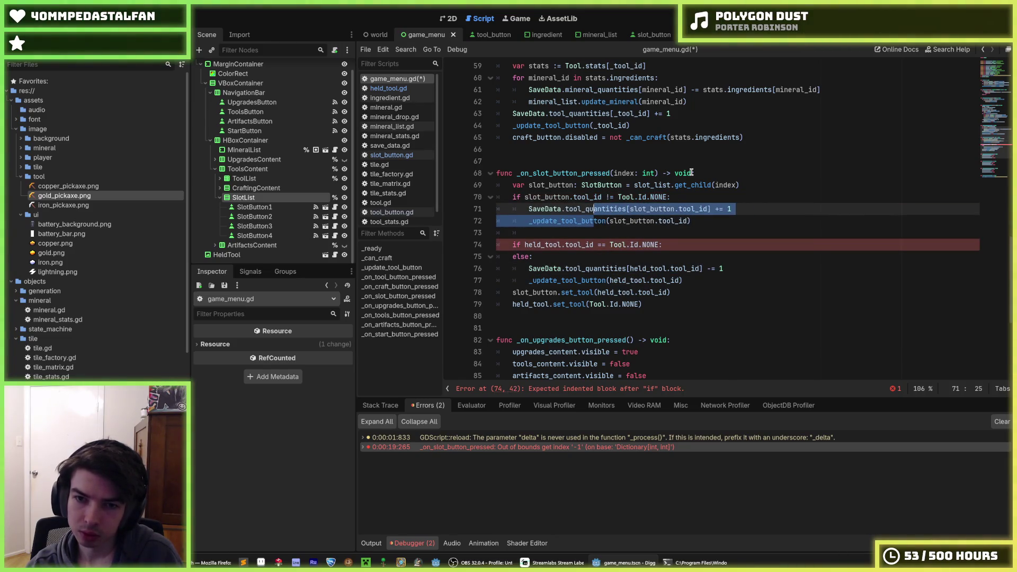
key(Down)
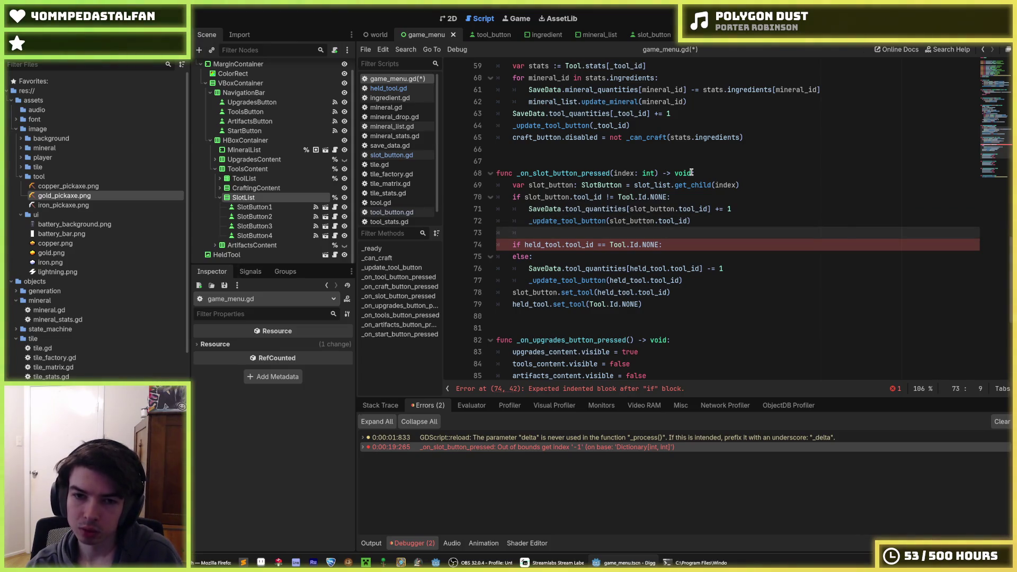
Remove the else line and the blank line between the two if blocks
key(Down)
key(End)
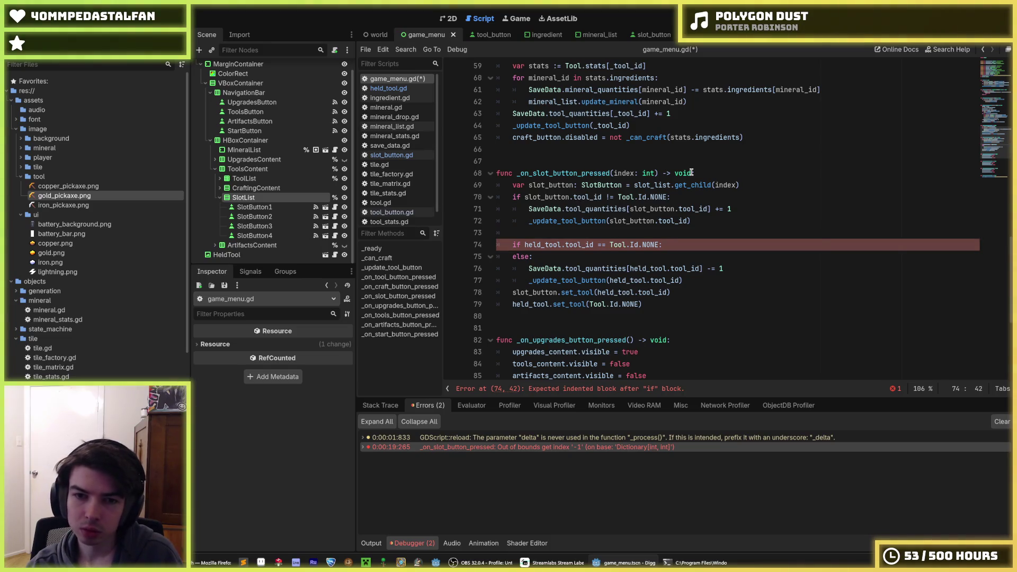
key(shift+Up)
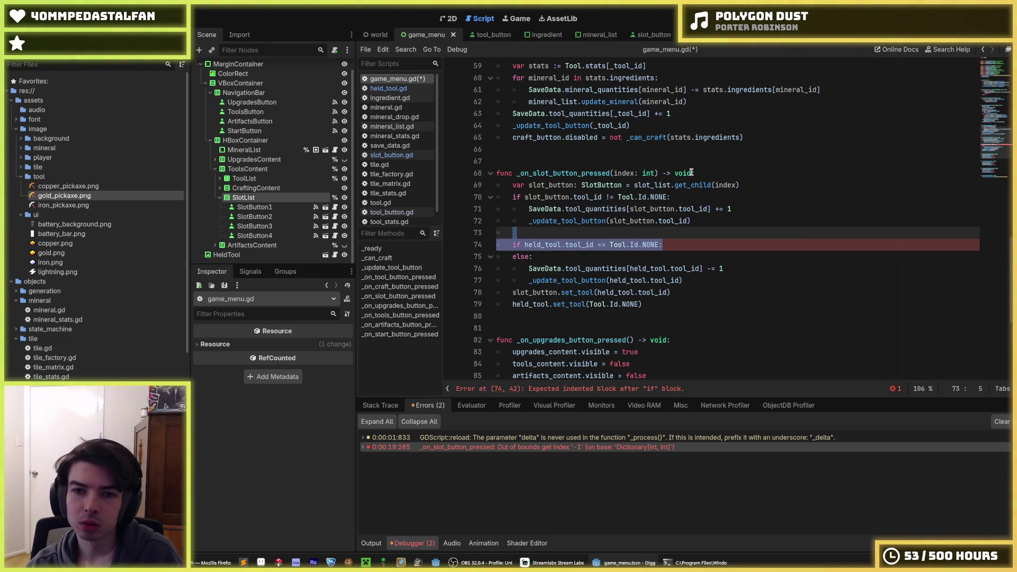
key(Down)
key(Down)
key(shift+End)
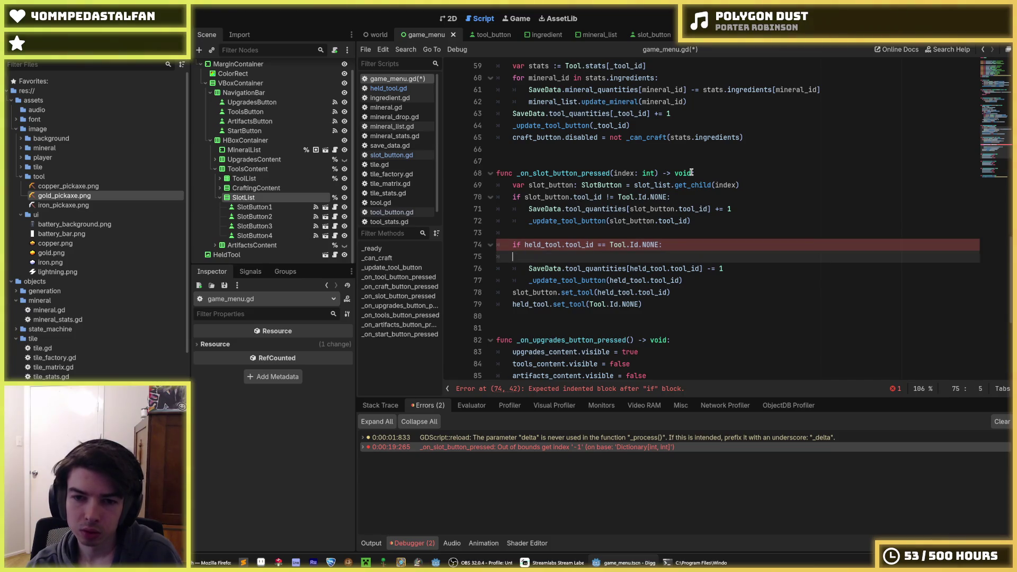
key(BackSpace)
key(BackSpace)
key(BackSpace)
Restore the closing ')' on line 72, remove the leftover empty line, and save
key(Down)
key(Down)
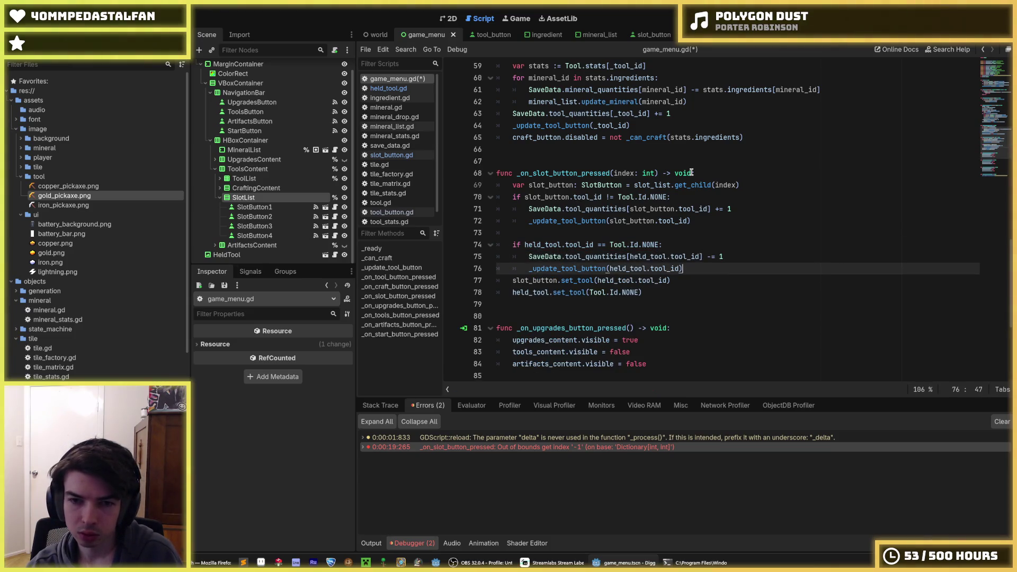
key(Return)
key(Up)
key(Up)
key(Up)
key(BackSpace)
key(BackSpace)
key(BackSpace)
key(Down)
key(Up)
text())
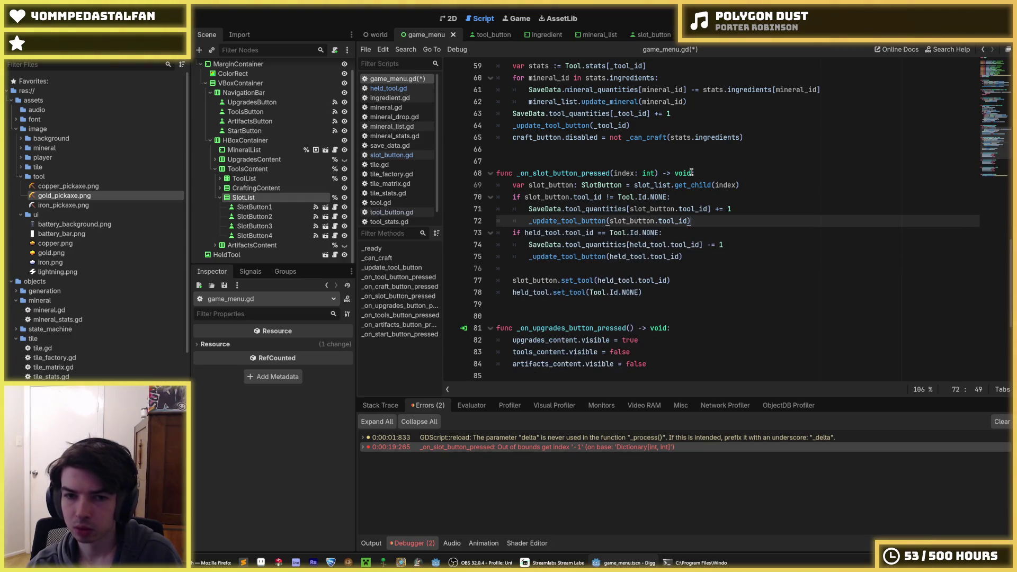
key(Down)
key(Down)
key(Down)
key(Down)
key(BackSpace)
key(ctrl+s)
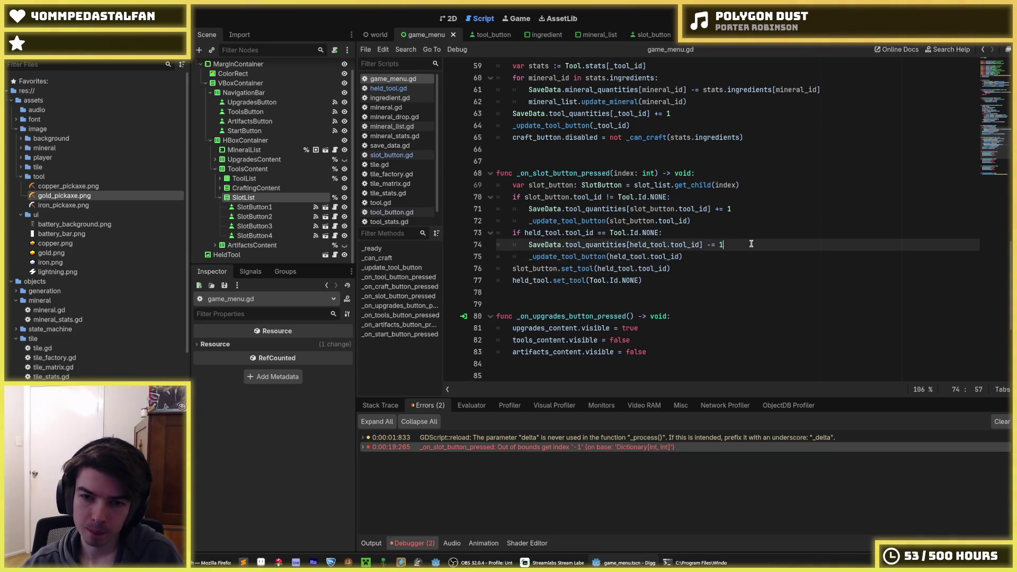
click(713, 227)
key(Up)
key(End)
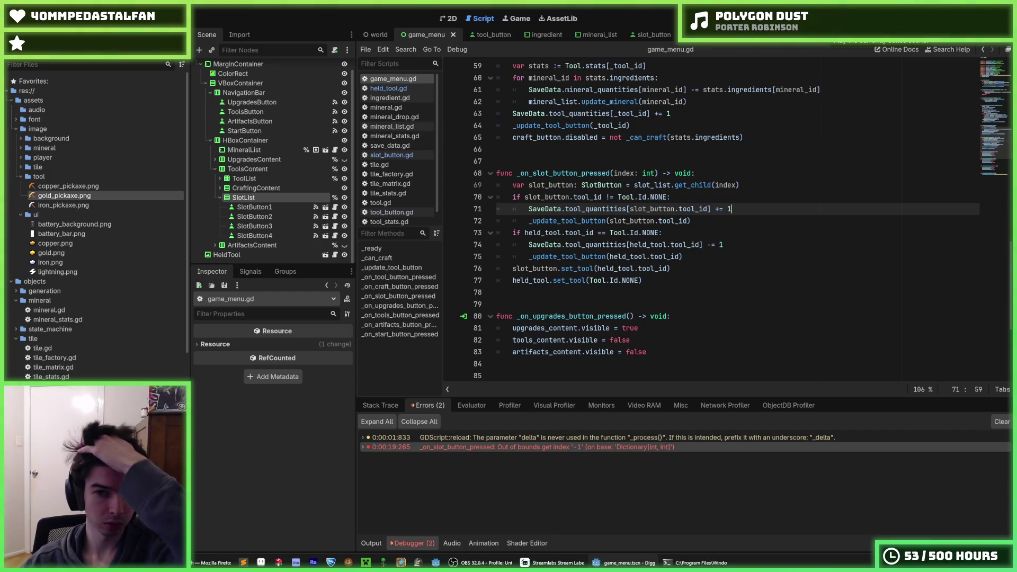
Test-run the game, change line 73's held-tool check to '!= Tool.Id.NONE', and relaunch
key(F5)
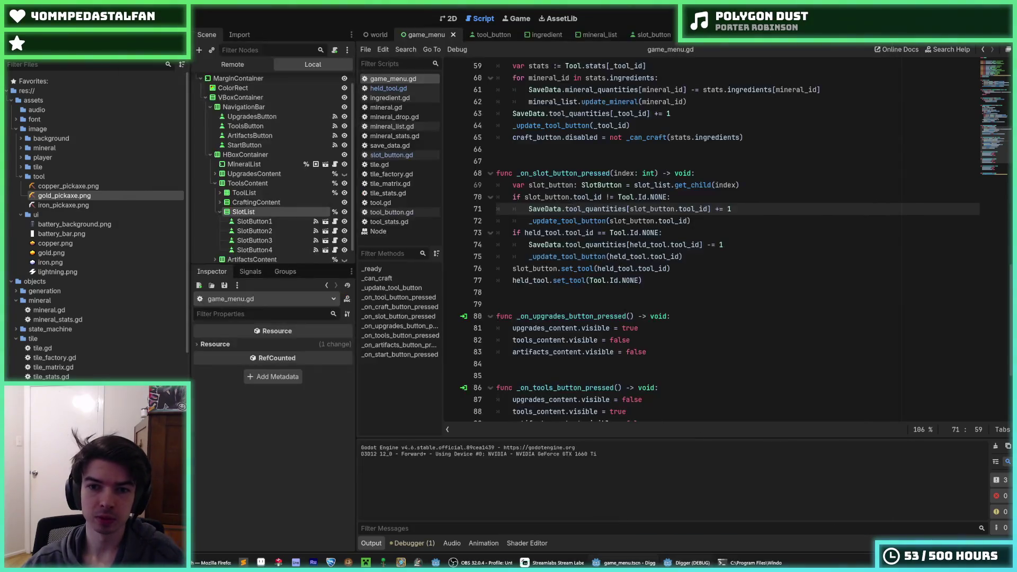
key(F8)
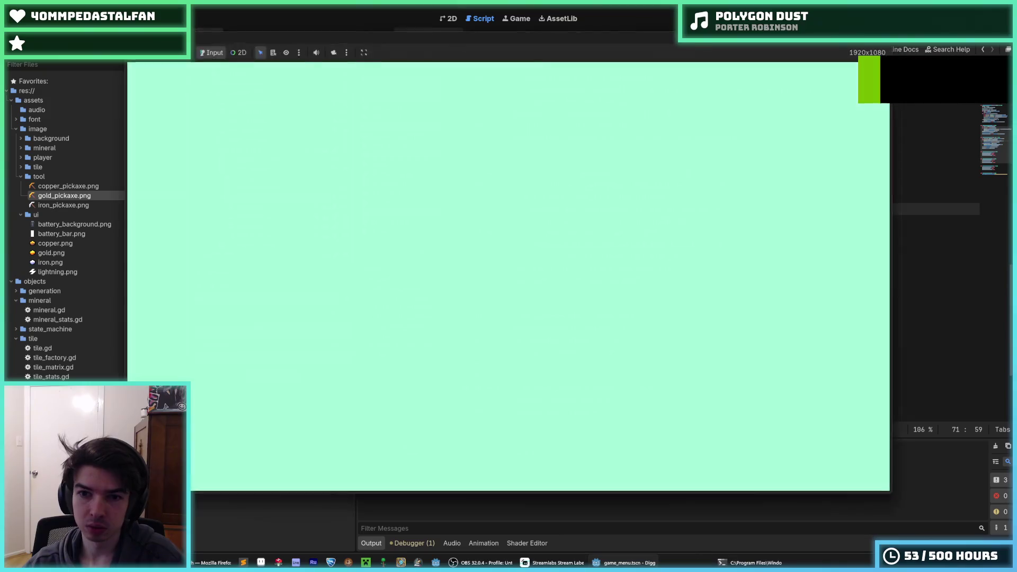
click(603, 235)
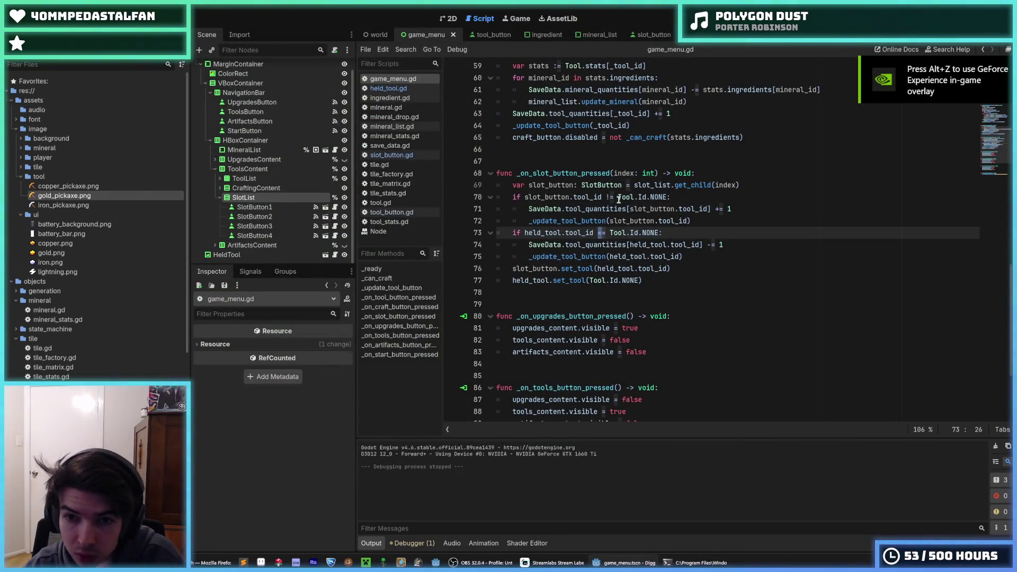
key(Right)
key(Right)
key(Right)
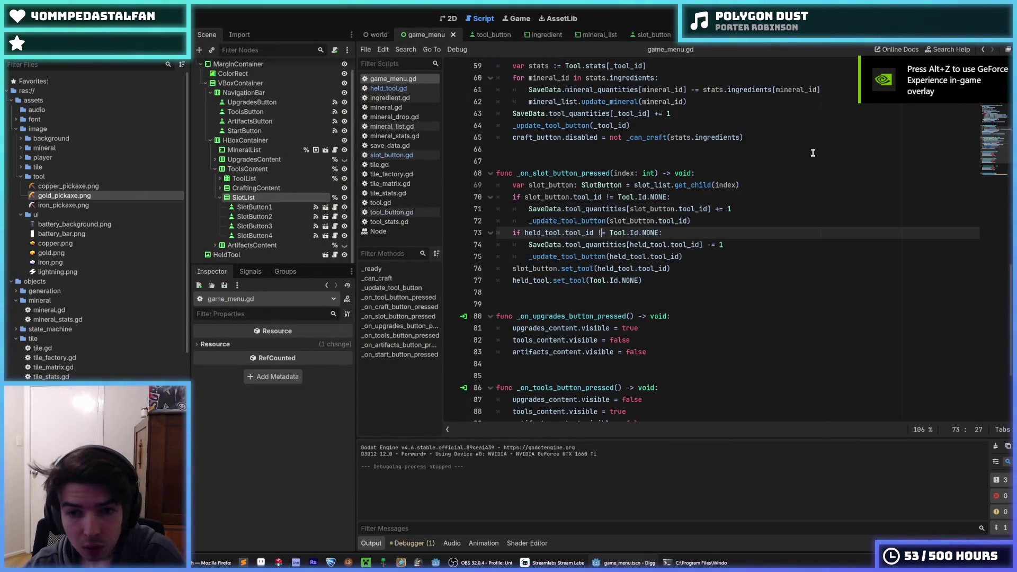
key(F5)
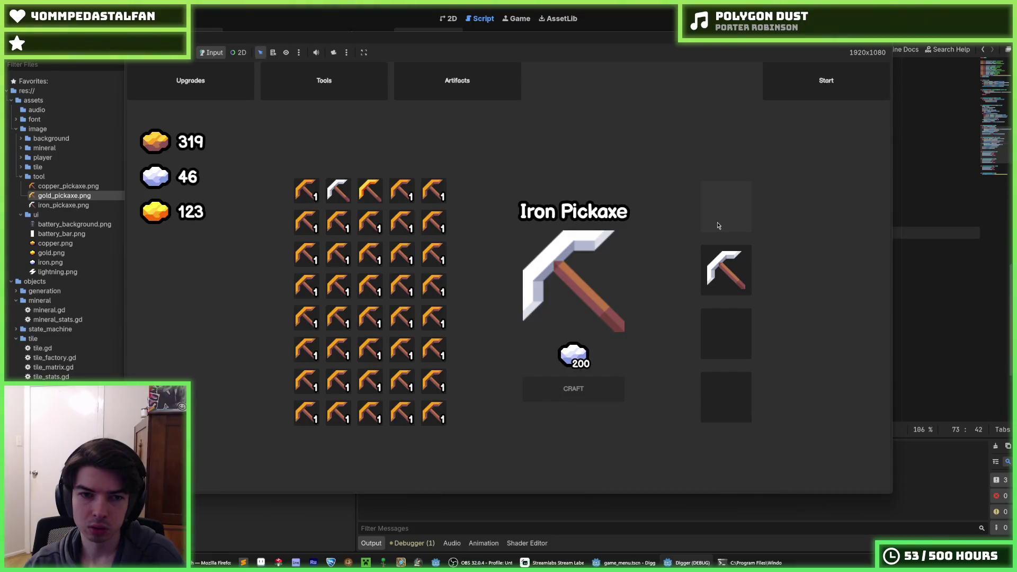
Put the iron pickaxe in the first tool slot and a copper pickaxe in the second
drag(297, 191, 726, 206)
click(728, 270)
click(728, 226)
mouse_move(338, 190)
mouse_down()
mouse_move(362, 213)
mouse_move(726, 207)
mouse_up()
mouse_move(306, 191)
mouse_down()
mouse_move(744, 273)
mouse_move(726, 270)
mouse_up()
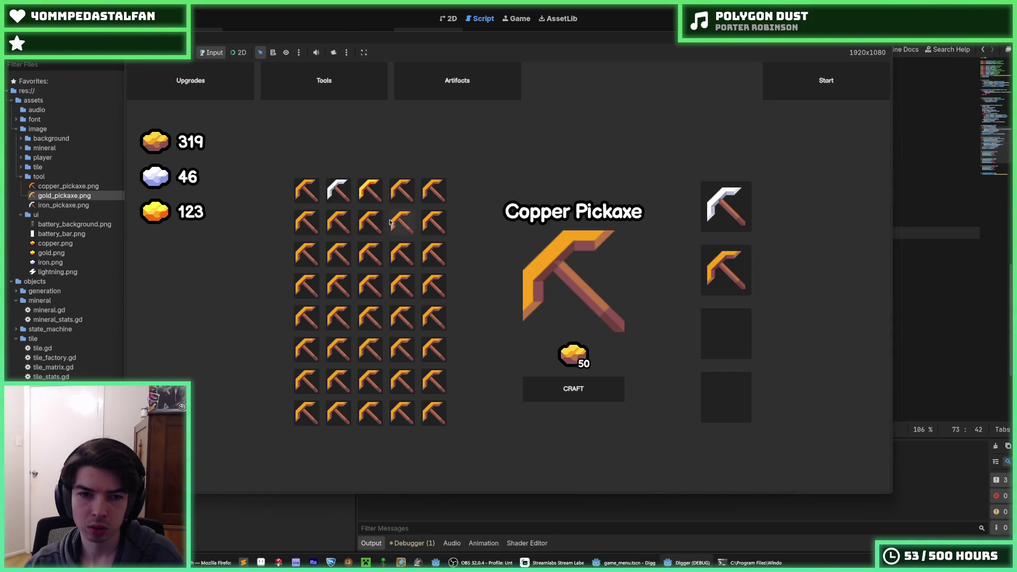
Compare the Gold, Iron and Copper Pickaxe recipes in the crafting panel
click(378, 197)
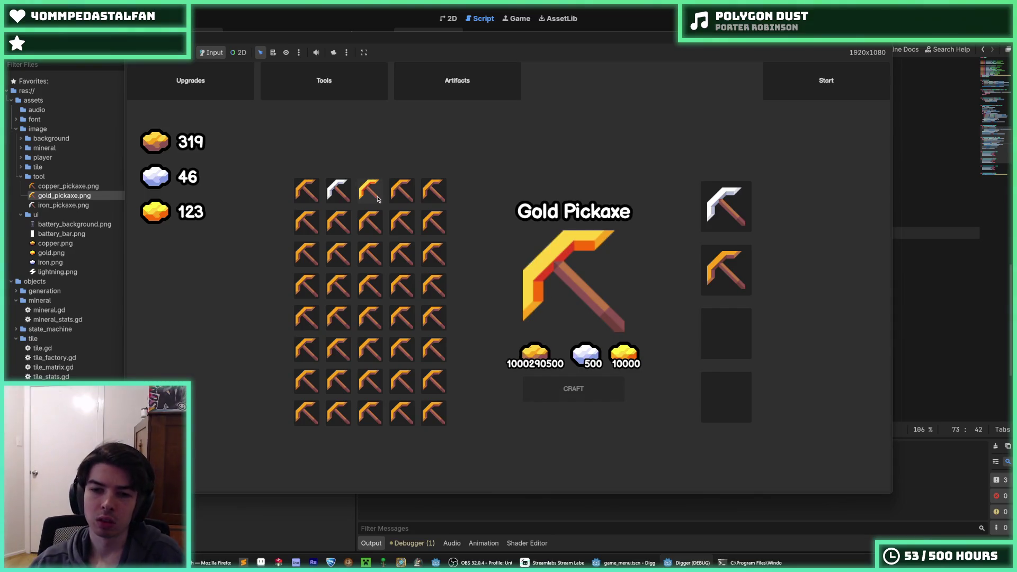
click(337, 190)
click(306, 190)
click(368, 190)
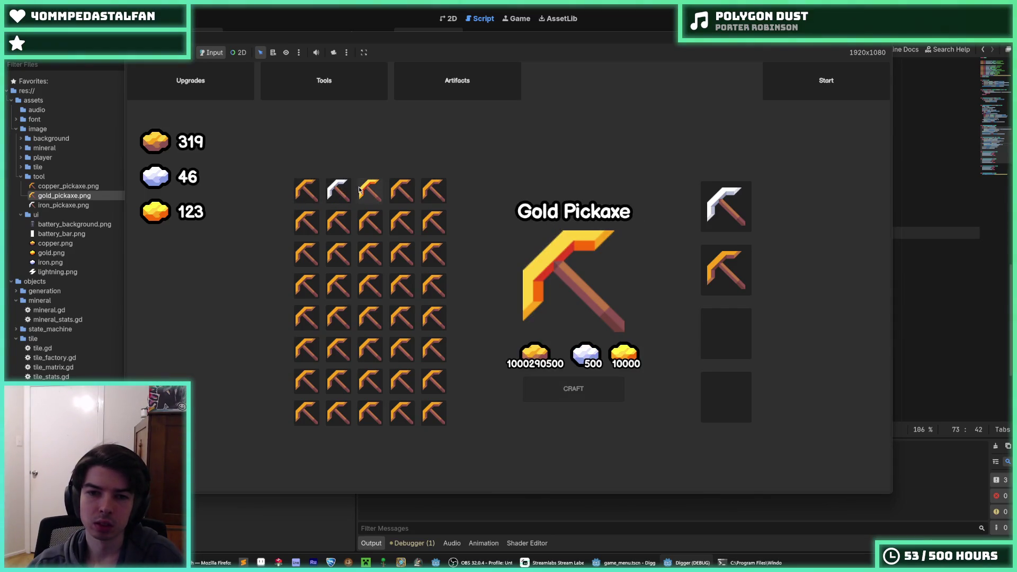
click(337, 191)
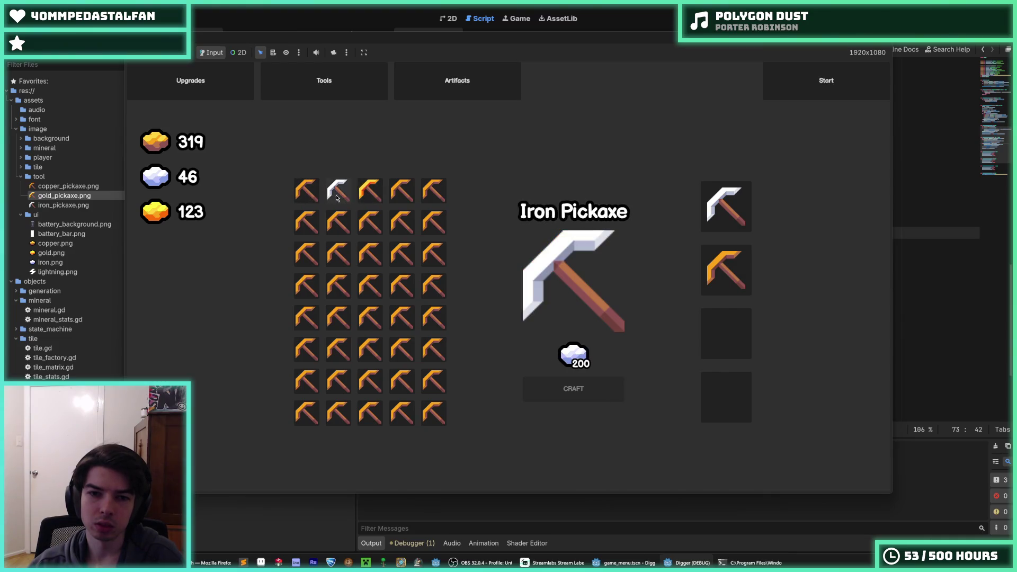
click(363, 194)
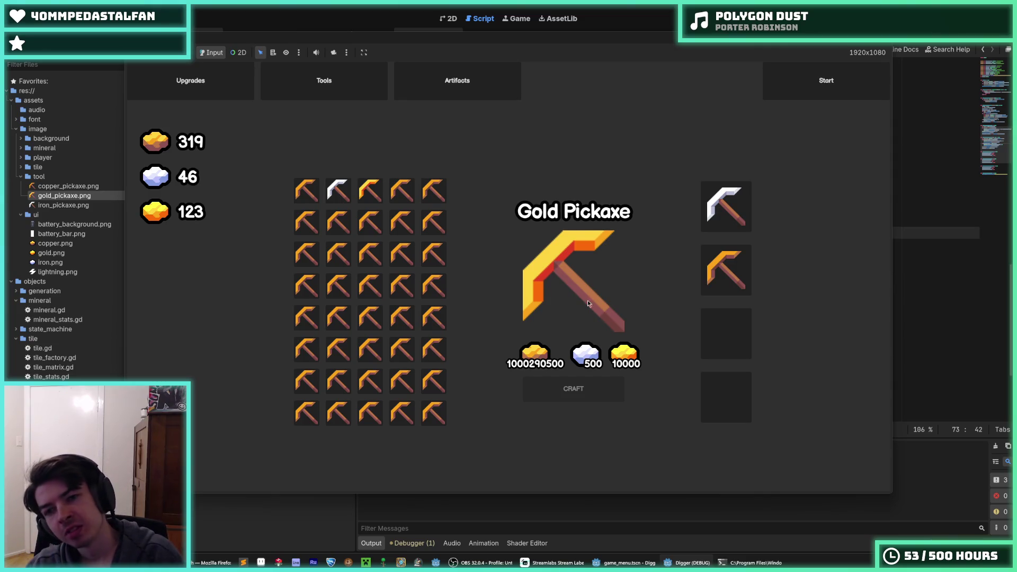
Empty the filled slots and place the iron pickaxe into the second slot
click(735, 293)
click(730, 215)
drag(341, 194, 725, 268)
drag(403, 191, 714, 223)
Select the Copper Pickaxe recipe and craft a copper pickaxe
click(362, 194)
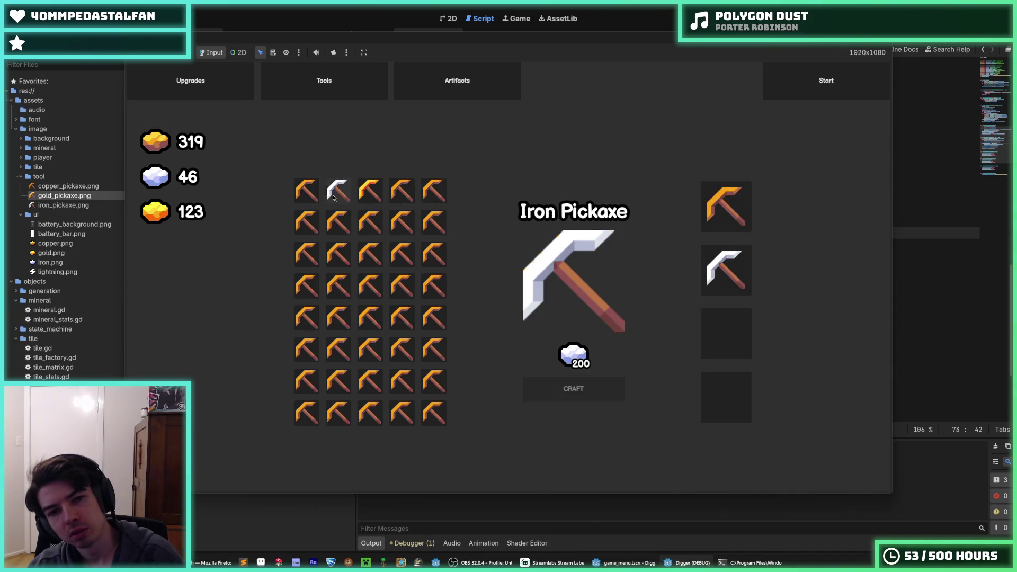
click(339, 192)
click(370, 192)
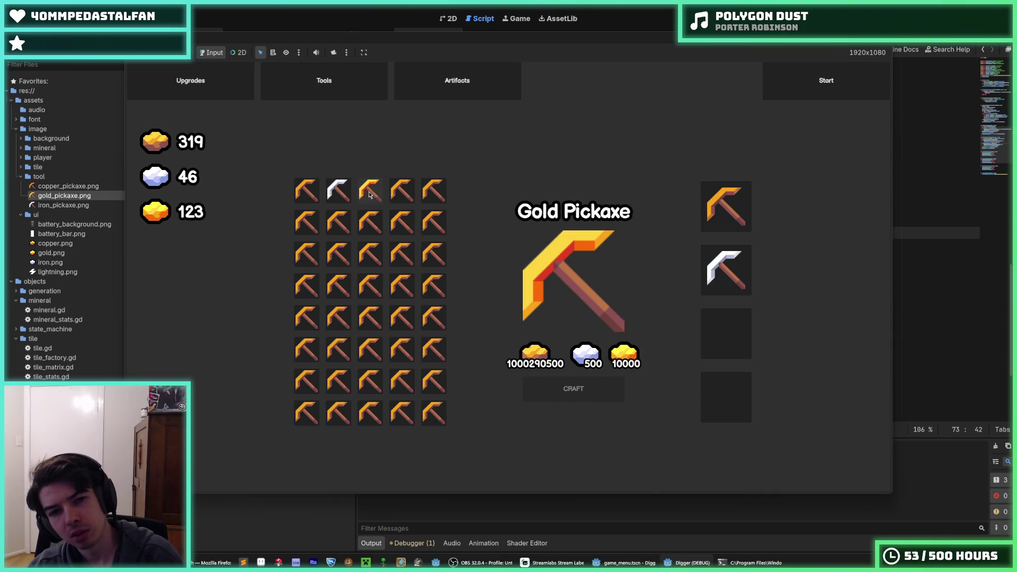
click(341, 199)
click(298, 198)
click(573, 382)
Fill the third and fourth slots with copper pickaxes, then move iron into the third
drag(305, 192, 748, 334)
click(546, 390)
drag(304, 191, 704, 391)
click(726, 271)
click(726, 333)
mouse_move(338, 191)
mouse_down()
mouse_move(409, 247)
mouse_move(726, 334)
mouse_up()
Craft another copper pickaxe, finish filling all four slots, and stop the game with F8
mouse_move(306, 190)
mouse_down()
mouse_move(403, 273)
mouse_move(739, 326)
mouse_move(763, 350)
mouse_move(747, 340)
mouse_up()
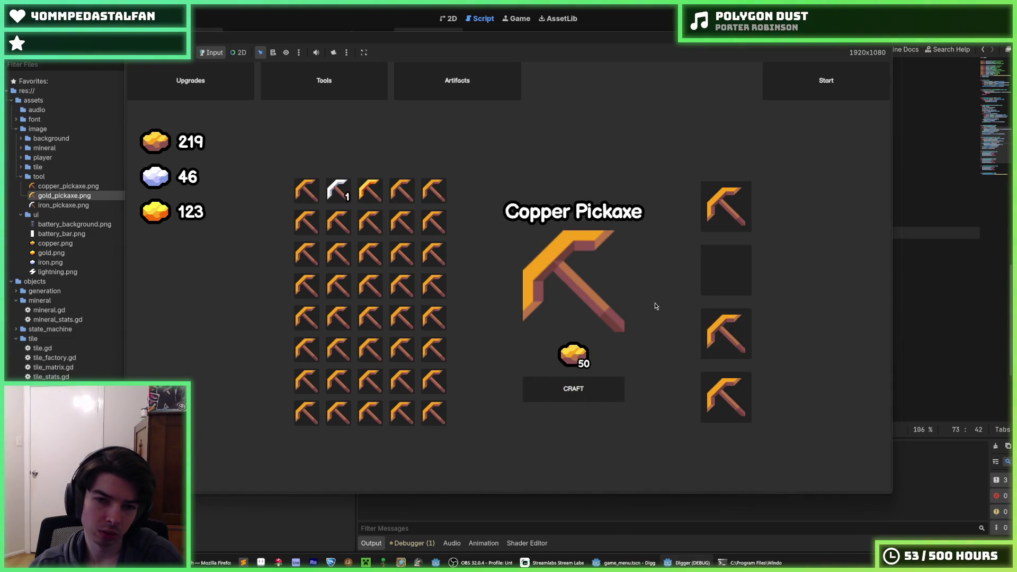
mouse_move(339, 191)
mouse_down()
mouse_move(779, 341)
mouse_move(742, 339)
mouse_up()
drag(307, 190, 726, 270)
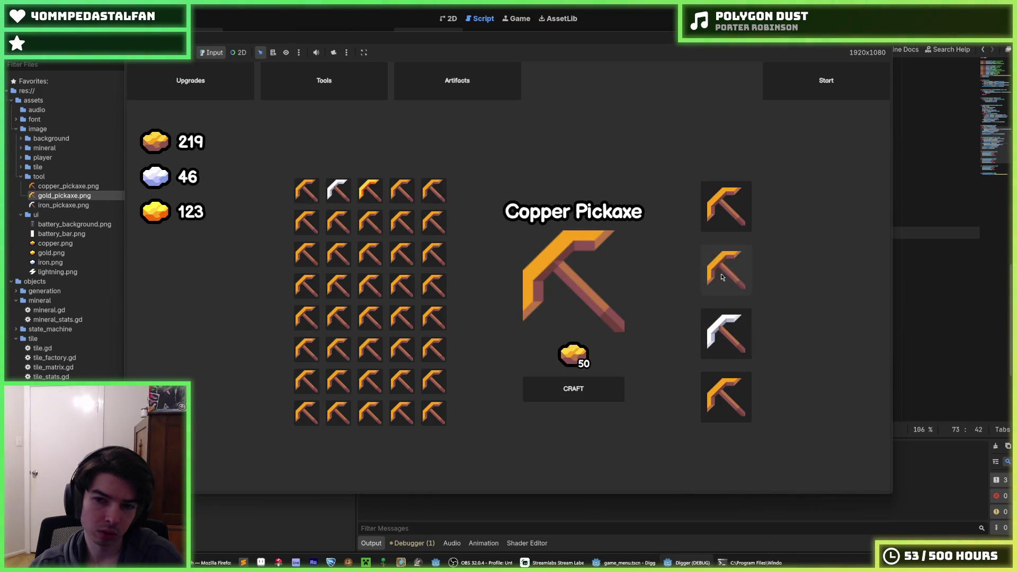
click(574, 389)
drag(307, 190, 722, 335)
mouse_move(338, 191)
mouse_down()
mouse_move(478, 206)
mouse_move(712, 199)
mouse_up()
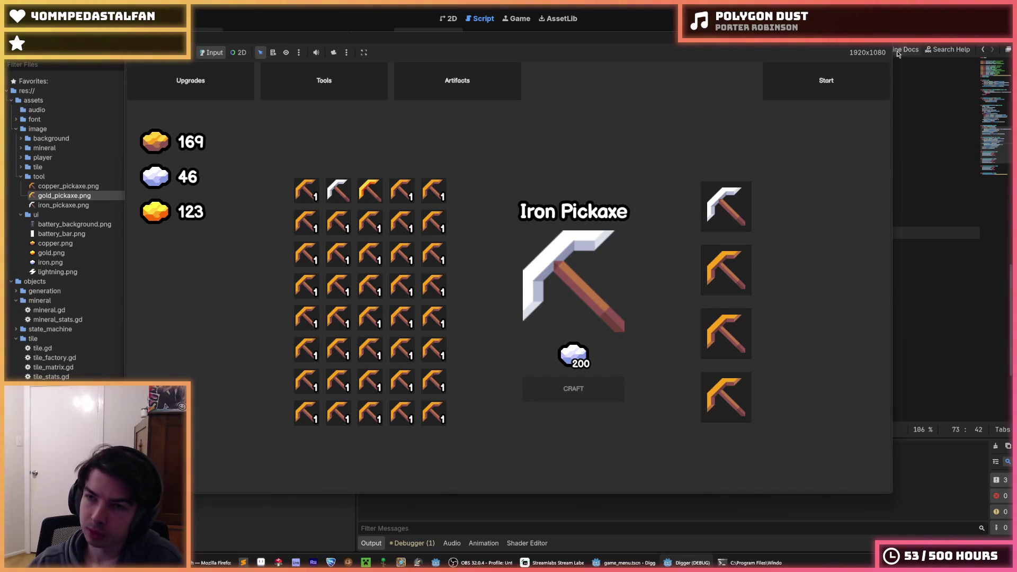
key(F8)
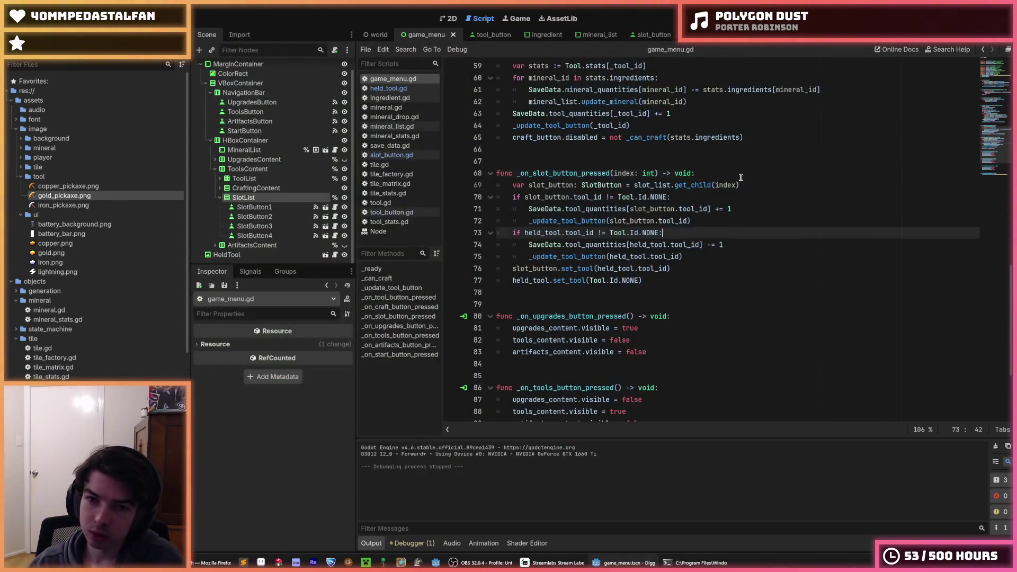
In save_data.gd, duplicate the tool_quantities block with Ctrl+Shift+D and select 'tool' in the copy's name
click(745, 181)
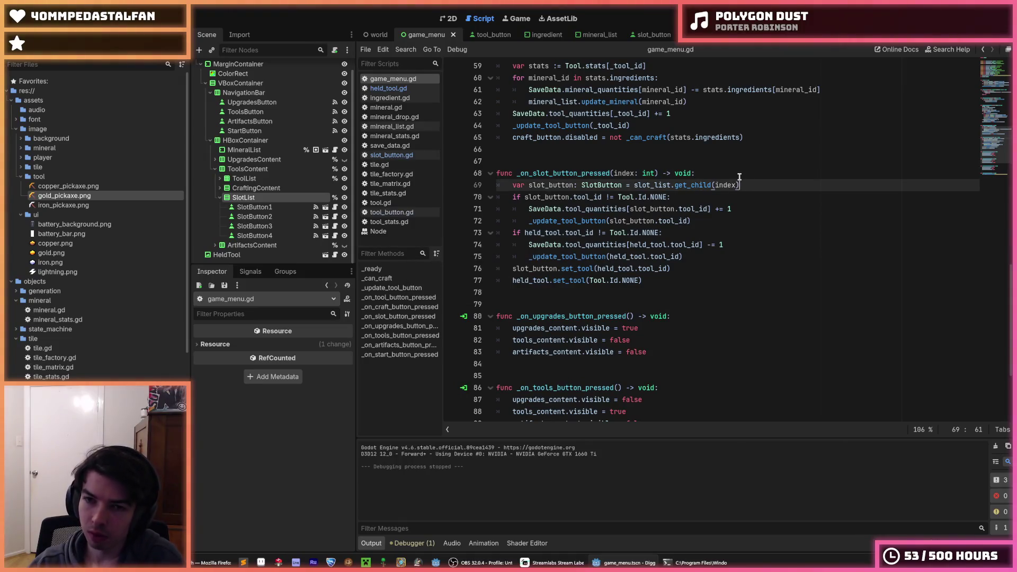
click(695, 173)
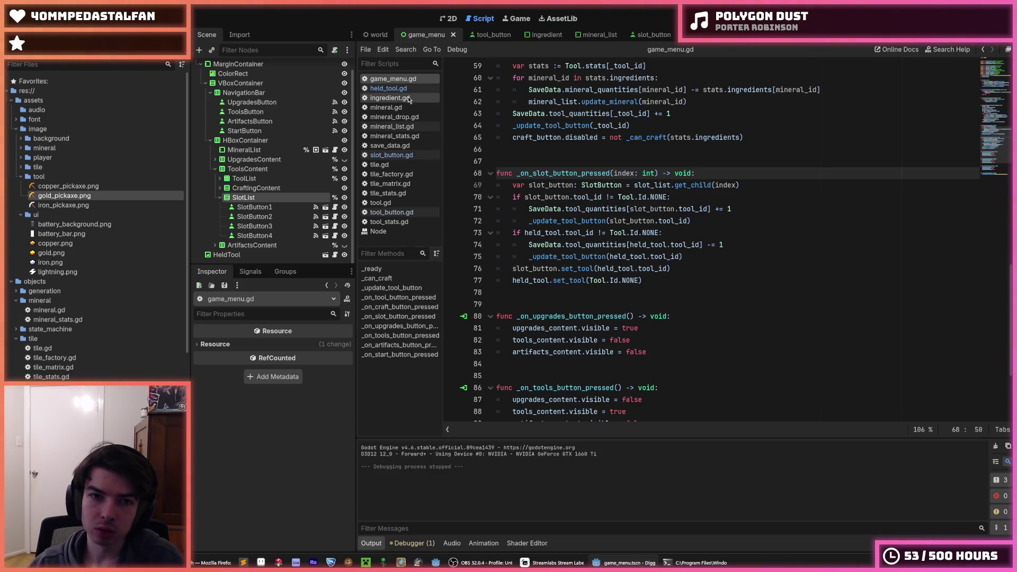
drag(532, 244, 531, 164)
key(ctrl+shift+d)
drag(528, 267, 513, 268)
Rename the copy to slots and change its type to Array[Tool.Id], dropping the int value type
text(s)
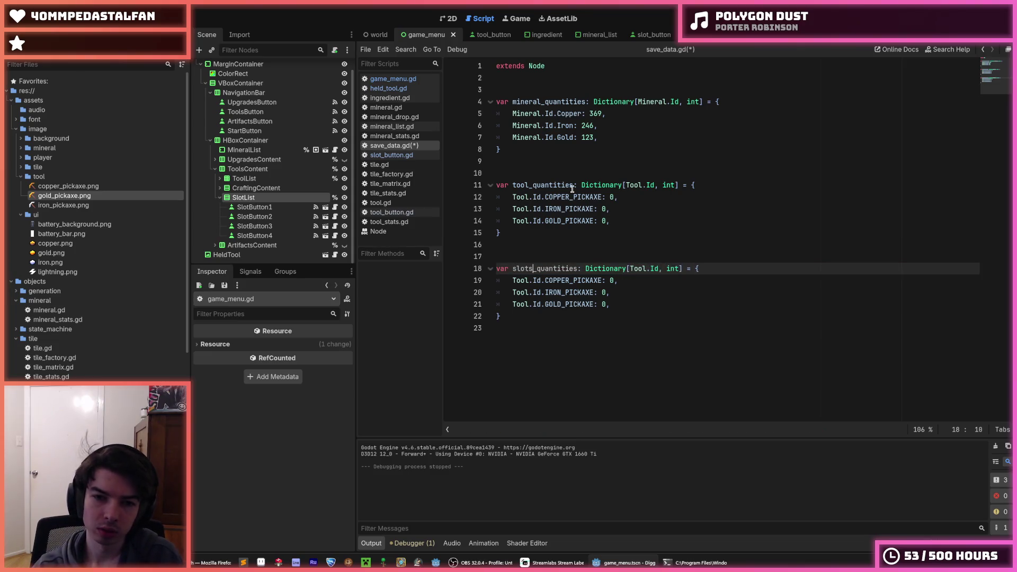
key(Delete)
key(Delete)
key(Delete)
text(lots)
key(Delete)
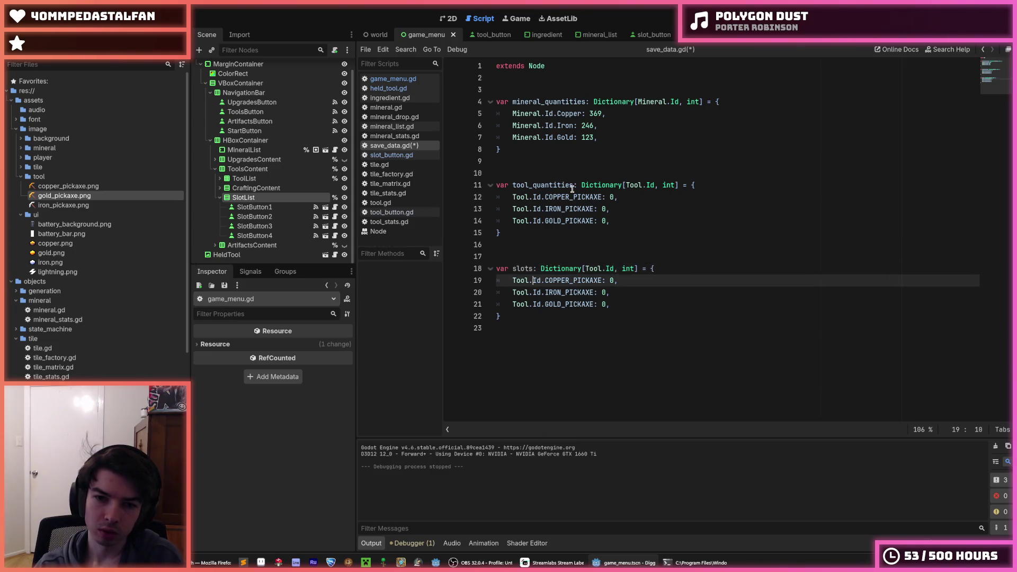
key(Right)
key(shift+Right)
key(shift+Right)
key(shift+Right)
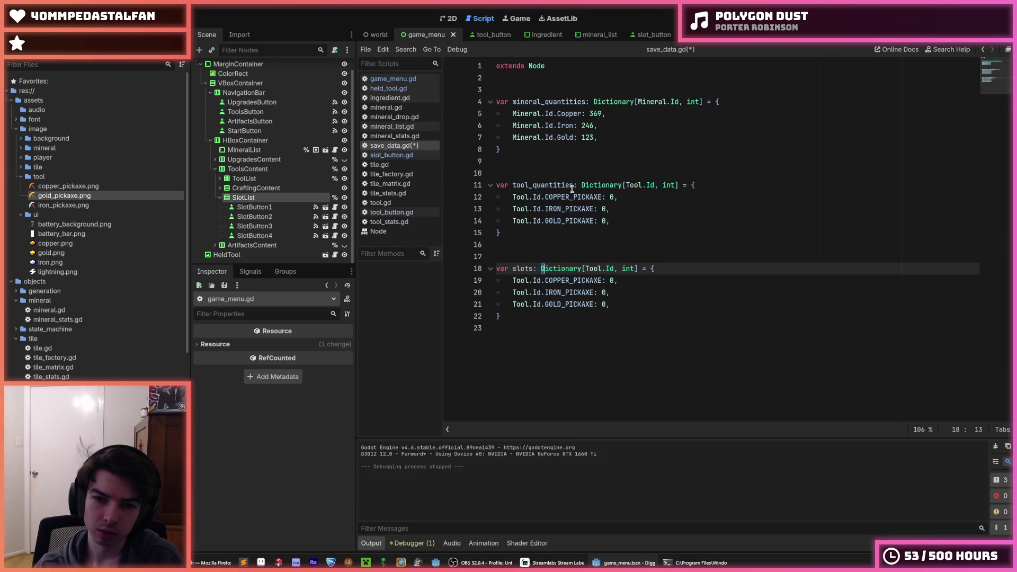
text(Array)
key(Right)
key(shift+Right)
key(shift+Right)
key(shift+Right)
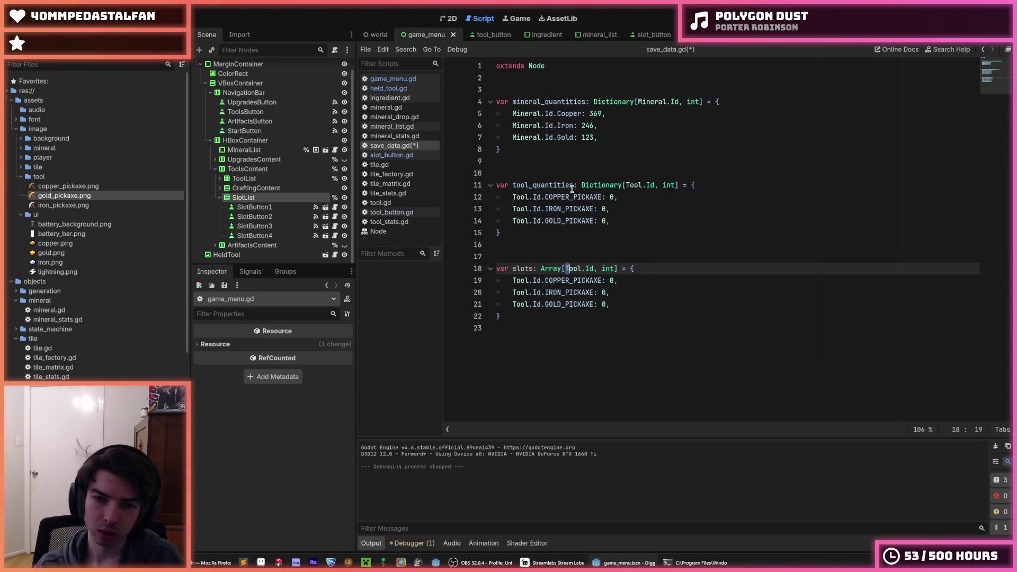
key(Right)
key(Right)
key(shift+Right)
key(shift+Right)
key(shift+Right)
key(BackSpace)
key(BackSpace)
Strip the ': 0' values and add a fourth IRON_PICKAXE entry, then save
key(Down)
key(Down)
key(Down)
key(BackSpace)
key(BackSpace)
key(BackSpace)
key(Up)
key(Up)
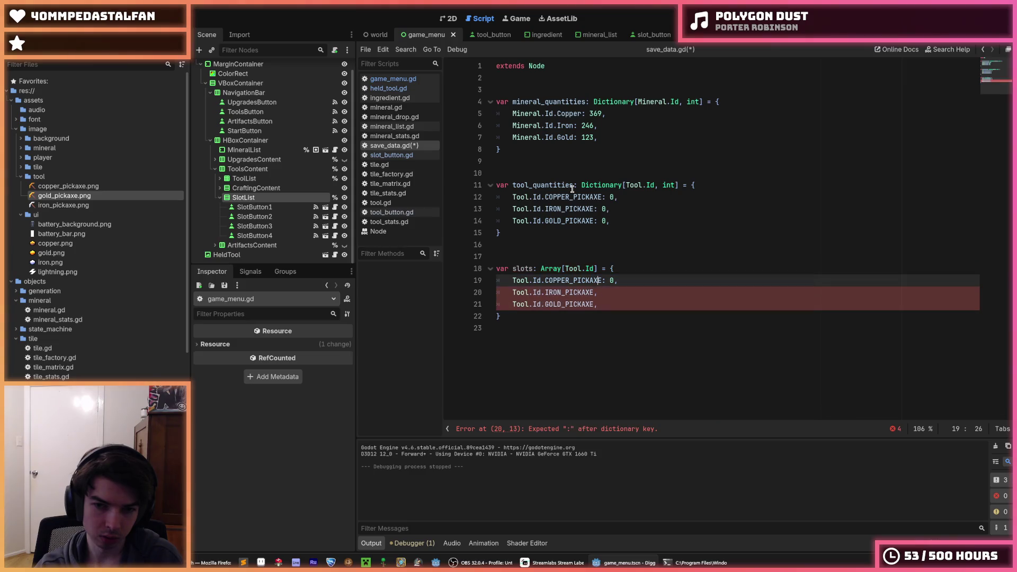
key(Down)
key(Down)
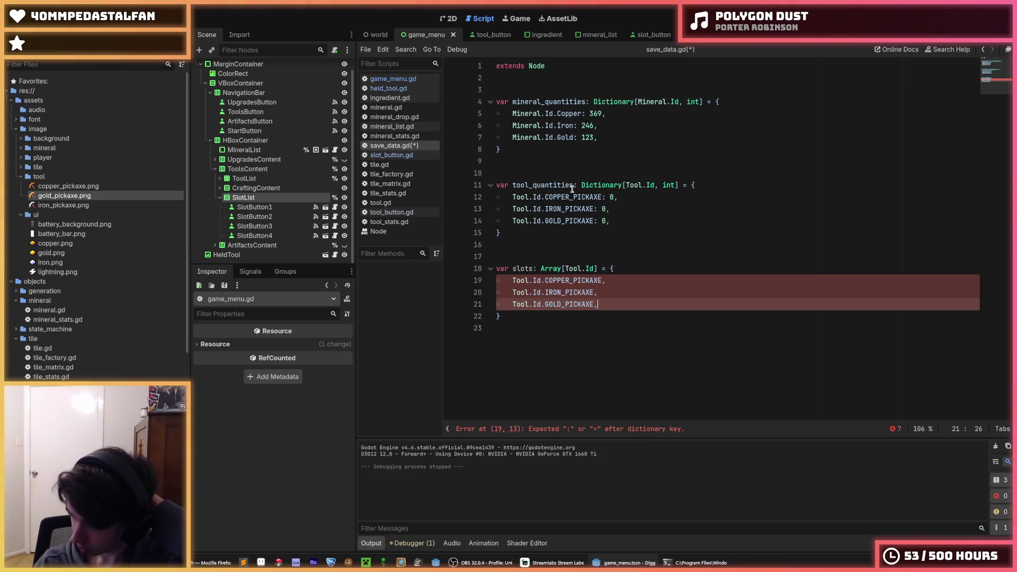
key(ctrl+shift+d)
double_click(564, 316)
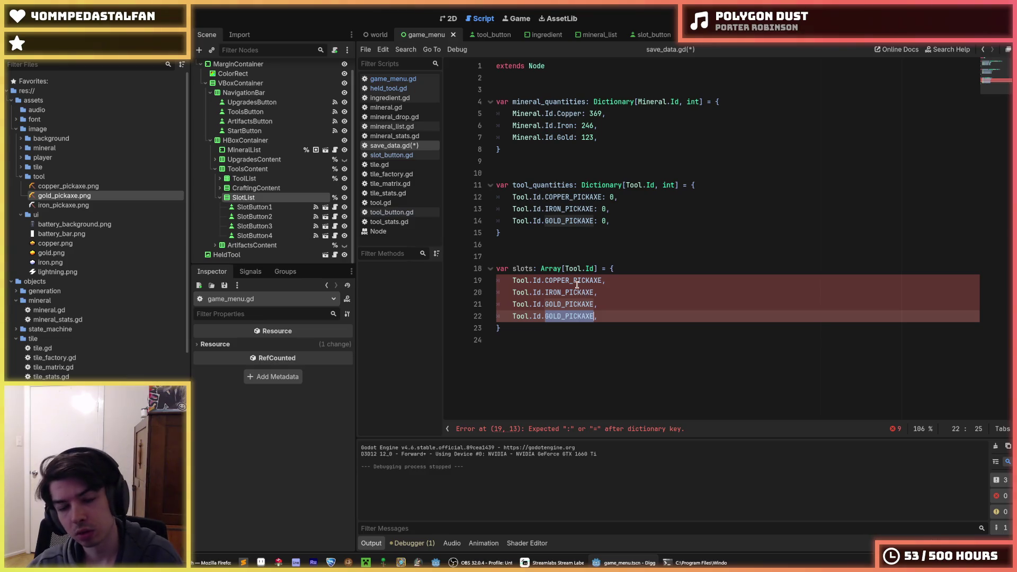
text(I)
text(RON)
text(_PICKAXE)
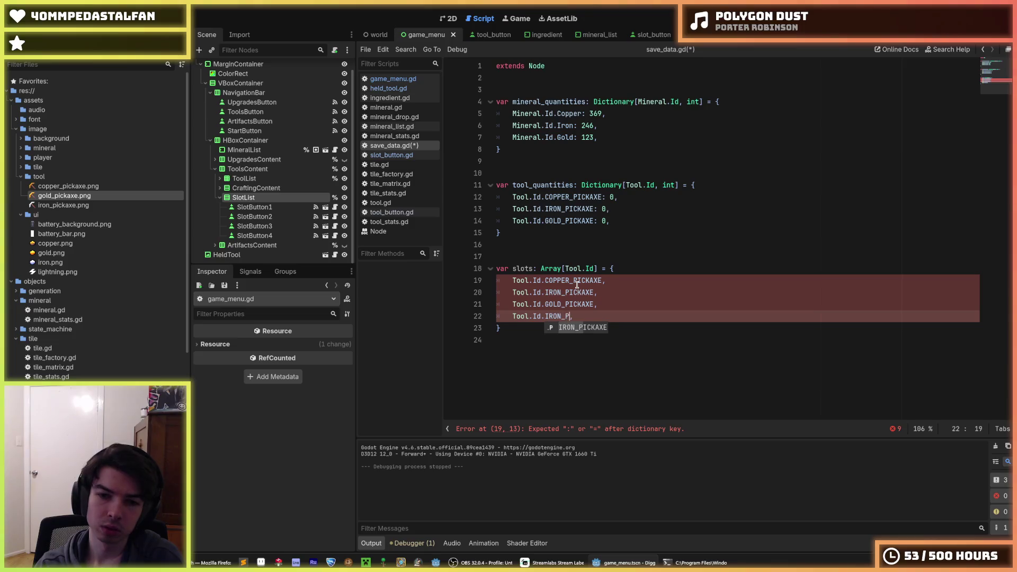
key(ctrl+s)
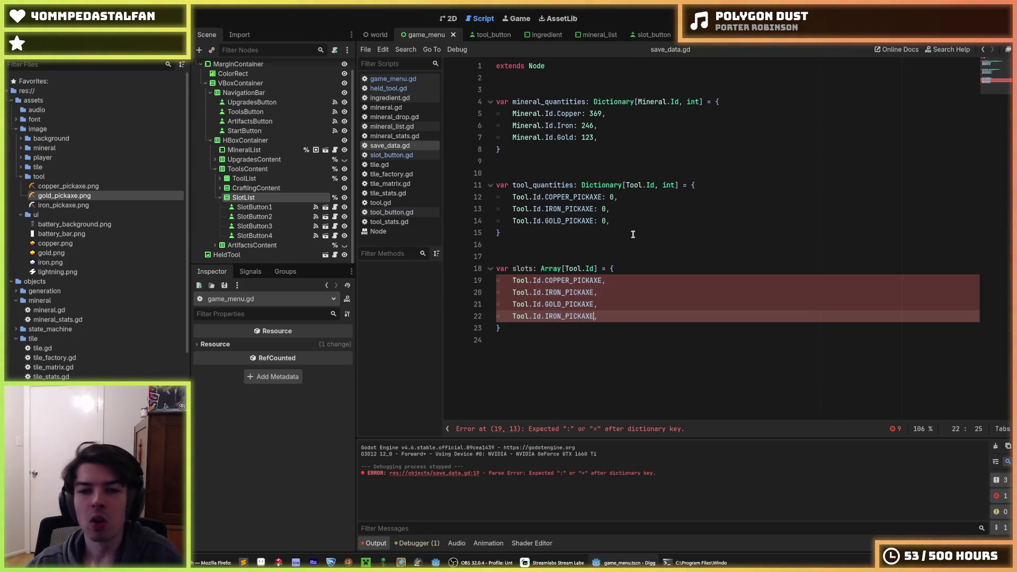
Replace the slots block's curly braces with square brackets, save, and open slot_button.gd
click(643, 268)
key(BackSpace)
text([)
key(Delete)
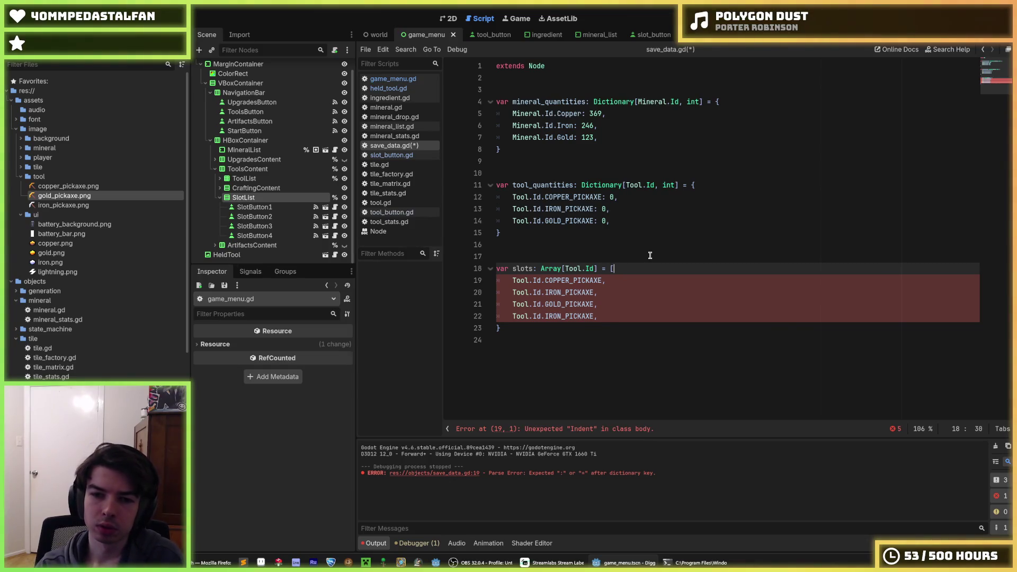
key(Down)
key(Down)
key(Down)
key(BackSpace)
text(])
key(ctrl+s)
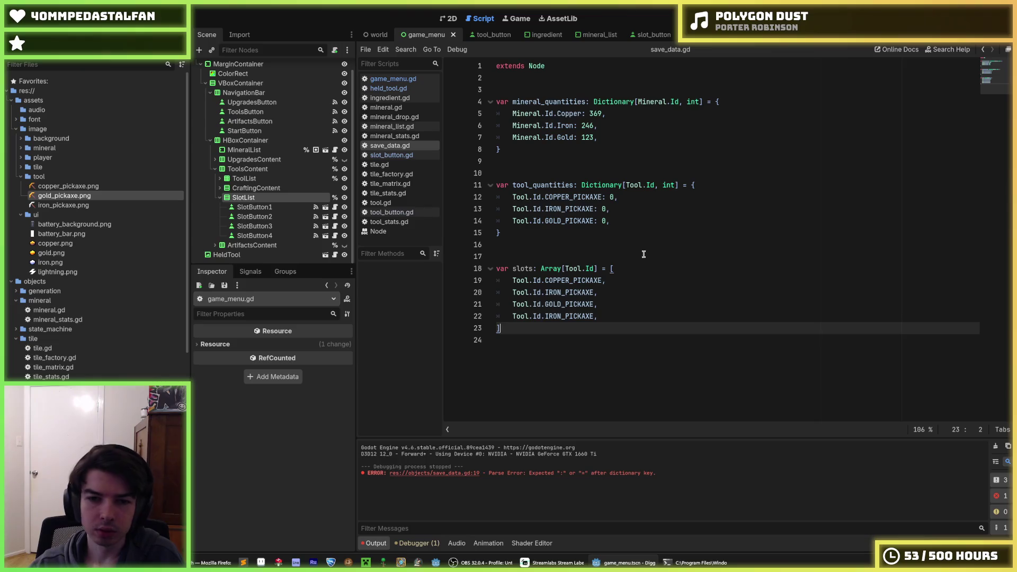
click(604, 243)
double_click(518, 269)
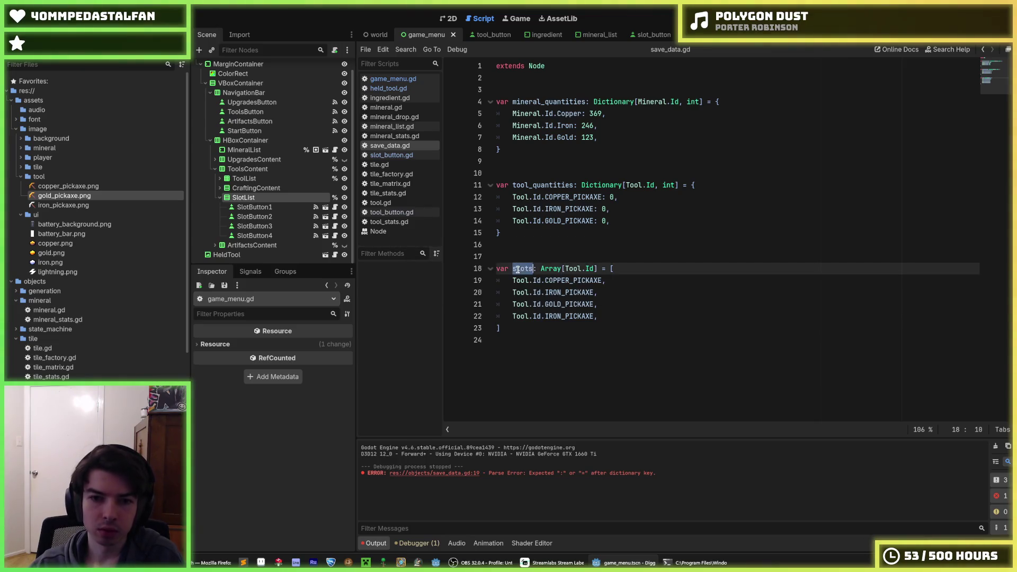
click(403, 155)
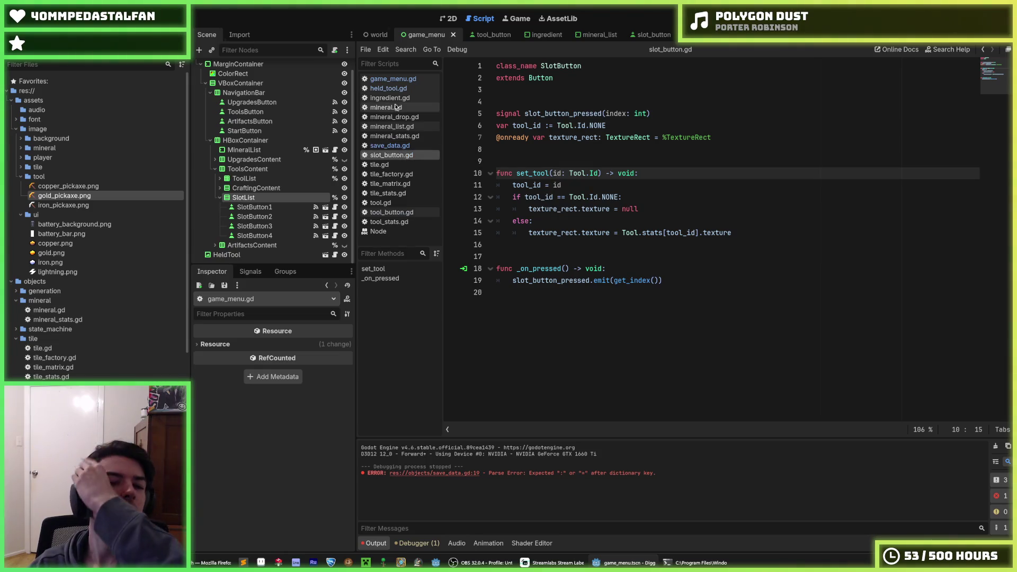
In game_menu.gd's _ready slot loop, add slot_button.set_tool(slot_button.get_index())
click(394, 79)
scroll(618, 191, up, 6)
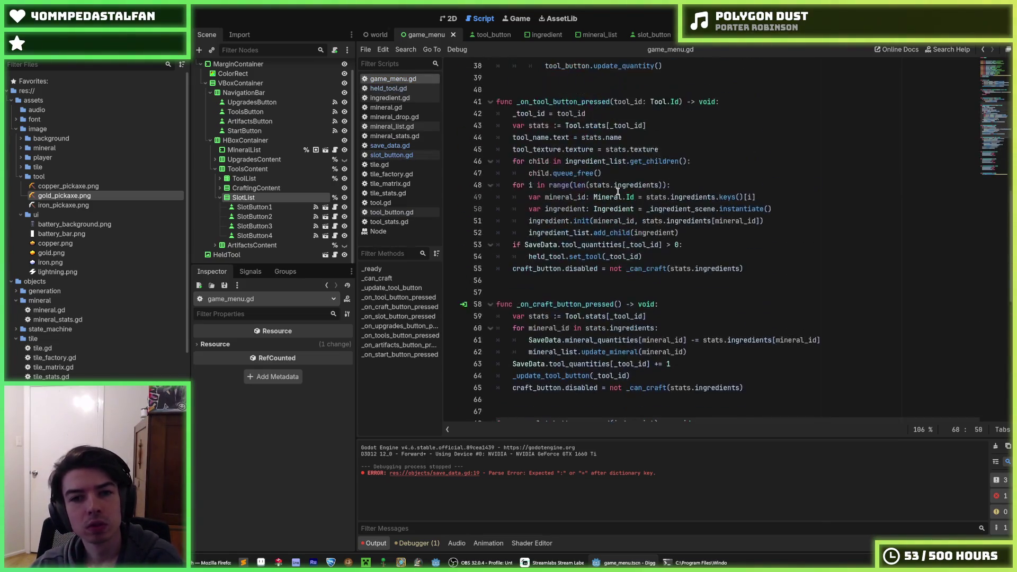
scroll(618, 191, up, 8)
scroll(618, 191, down, 5)
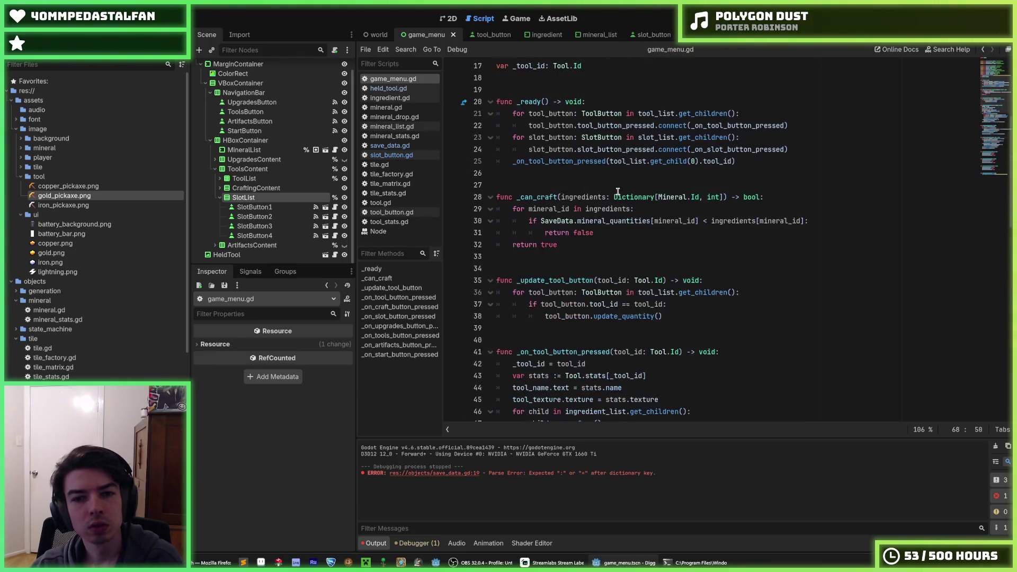
scroll(618, 192, down, 2)
scroll(618, 191, up, 2)
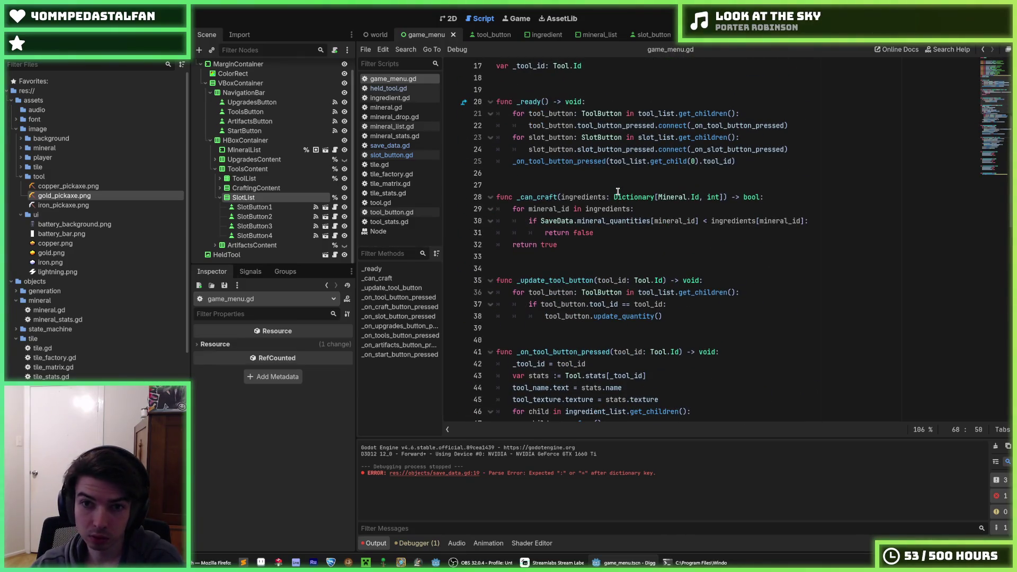
click(798, 145)
key(Return)
text(slot_button.se)
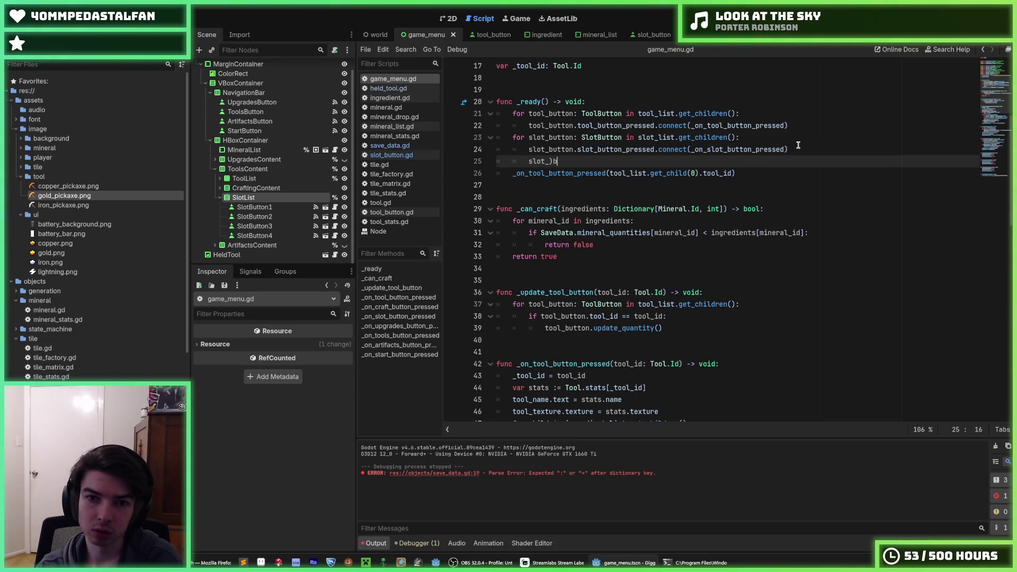
text(t_tool()
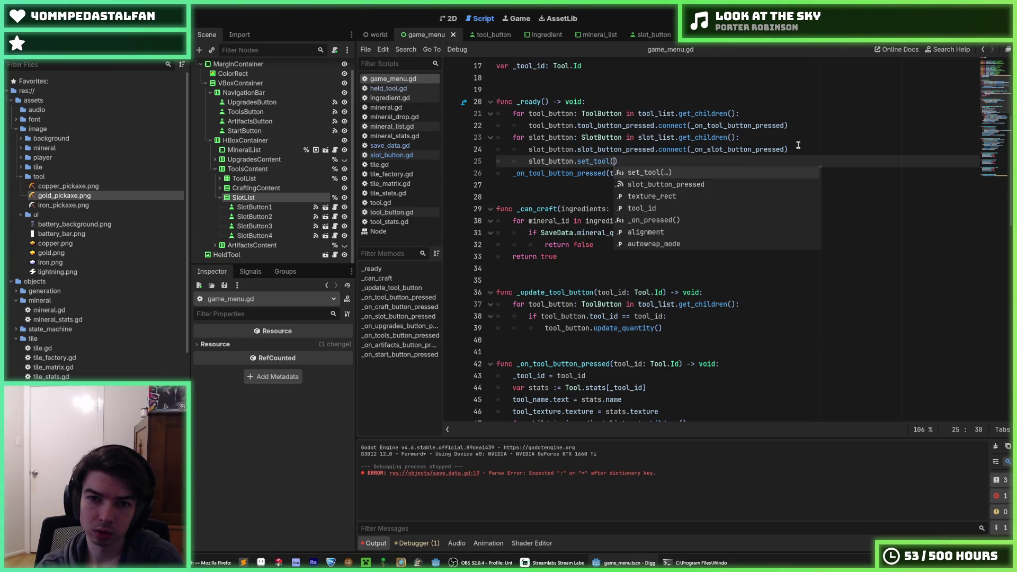
key(Return)
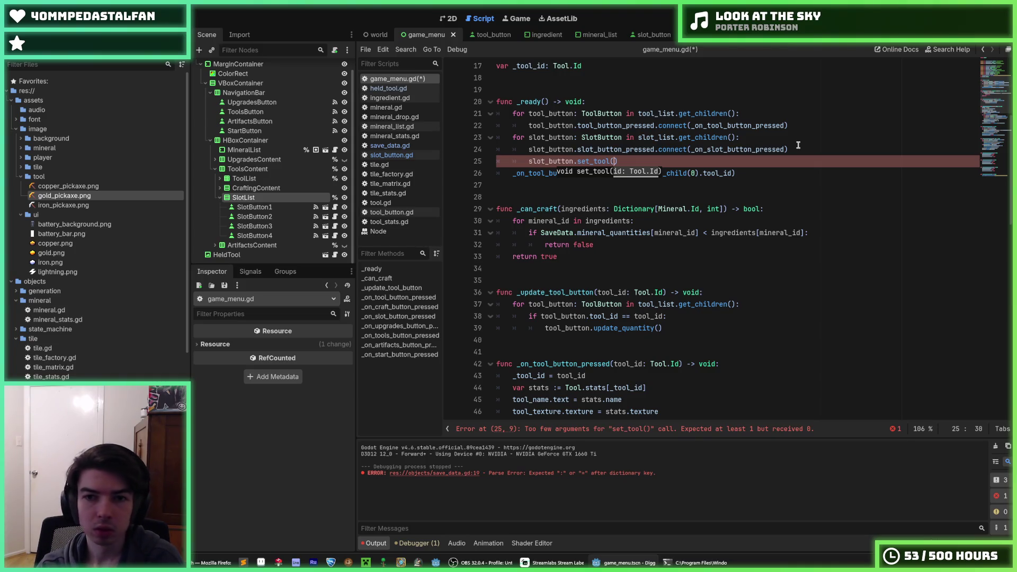
text(slot_)
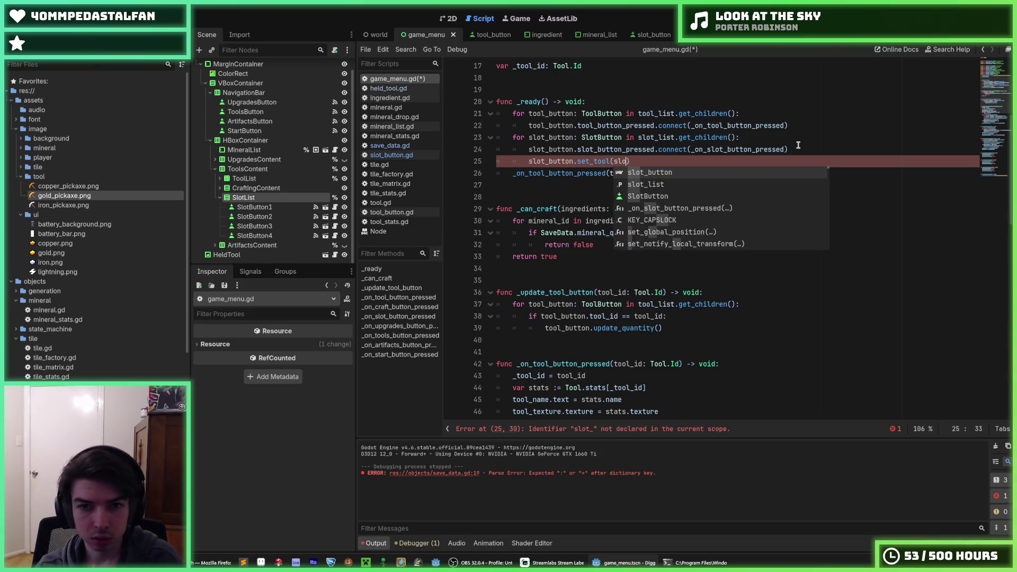
key(Escape)
text(button.get_in)
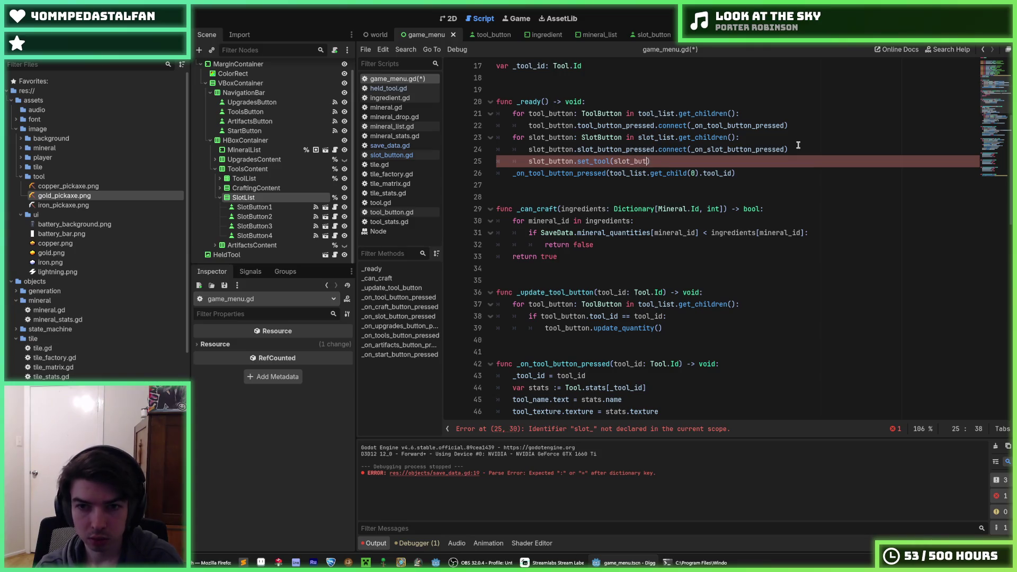
text(dex()
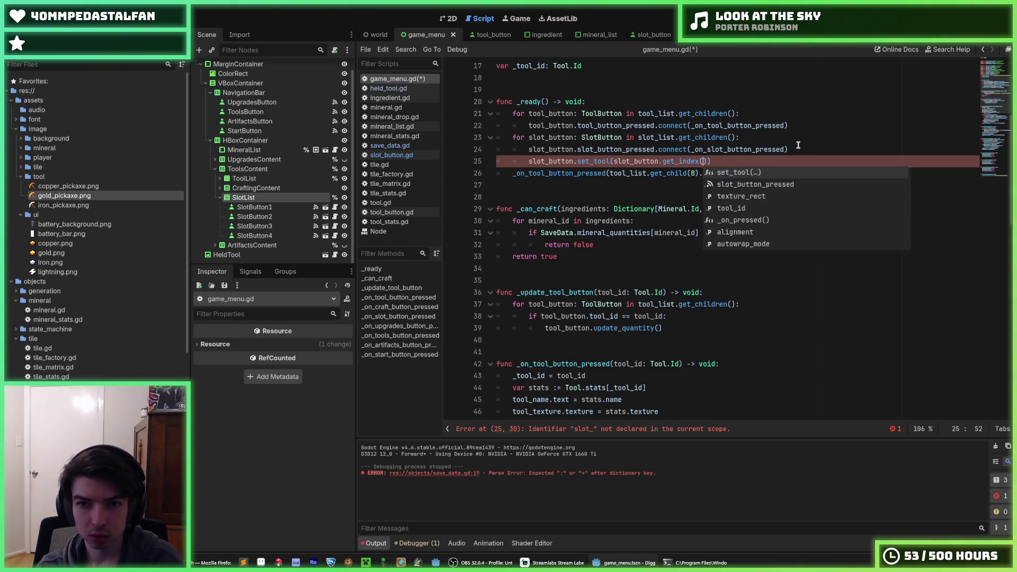
key(Return)
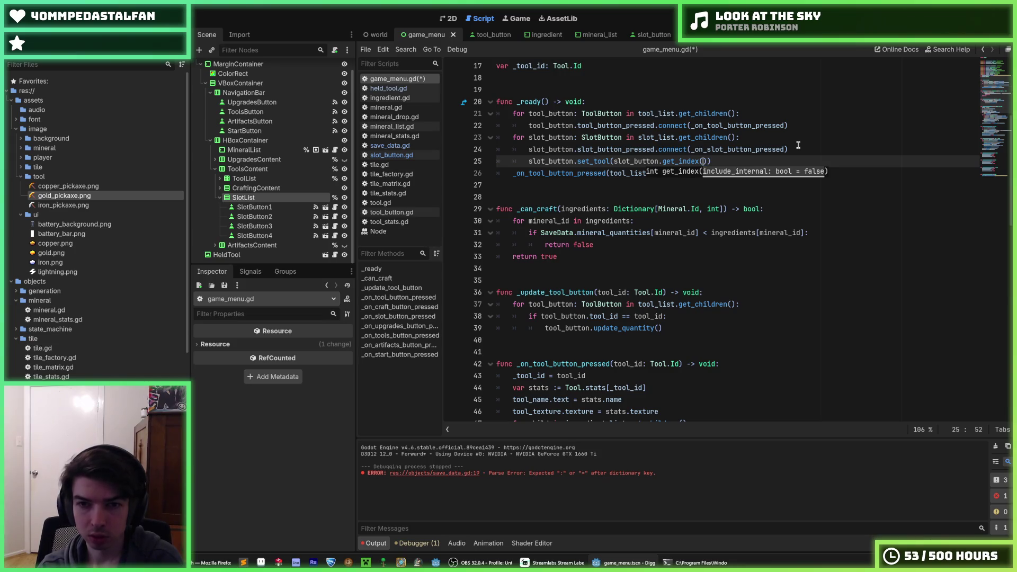
Delete the trial set_tool line again and save game_menu.gd
key(Left)
key(Left)
key(Left)
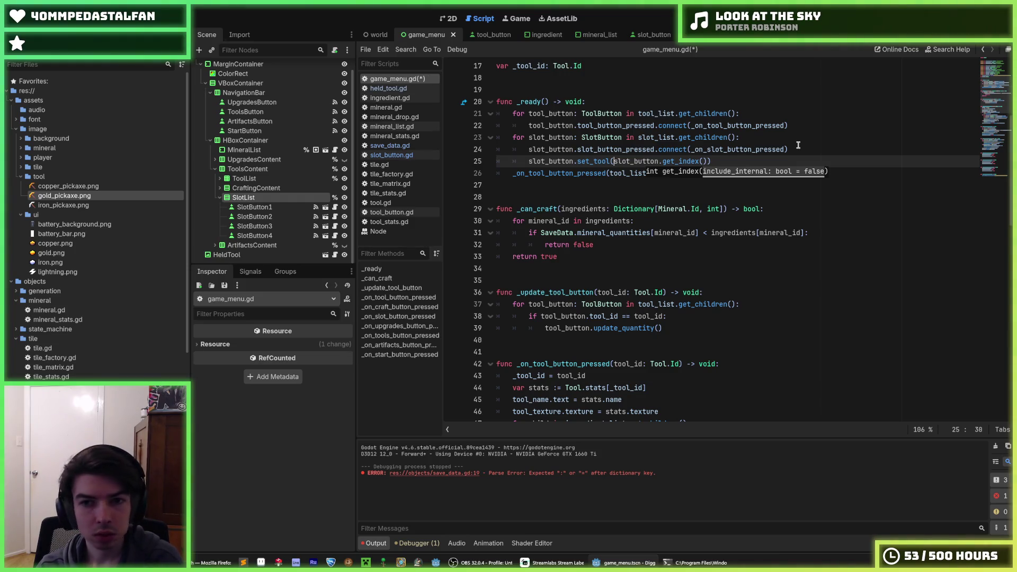
key(shift+End)
key(shift+Left)
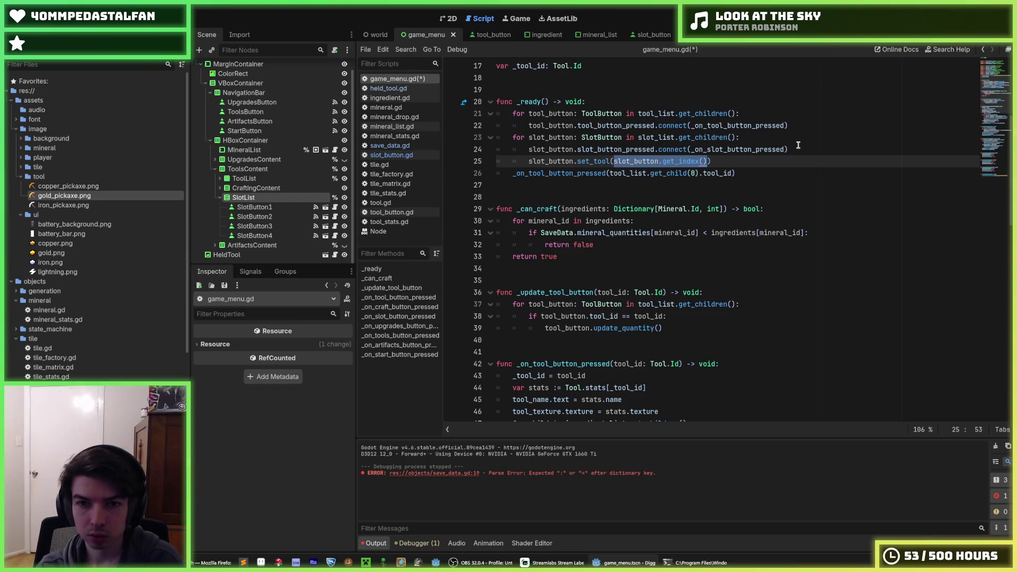
key(End)
key(shift+Up)
key(BackSpace)
key(ctrl+s)
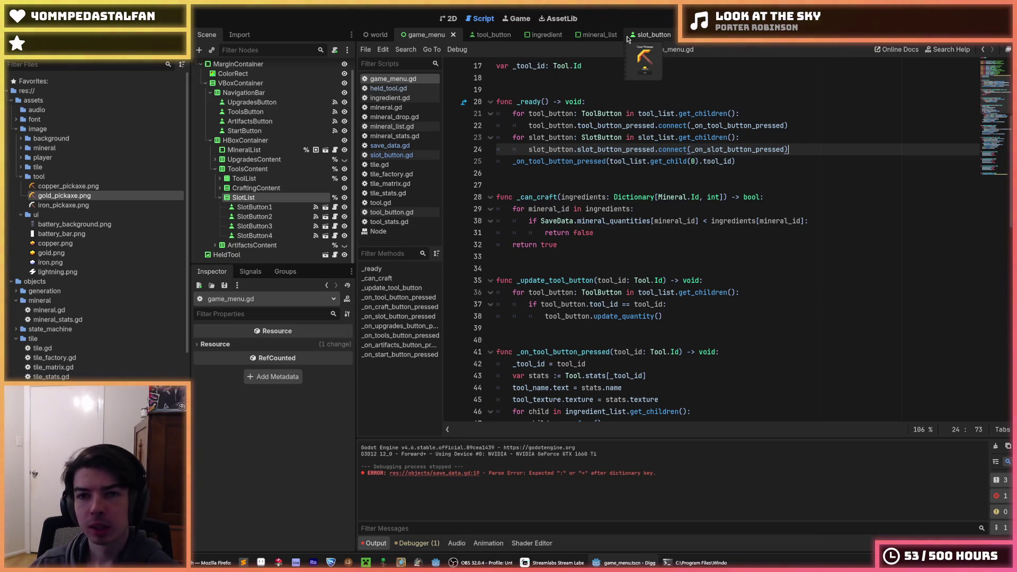
In slot_button.gd, add 'func _ready() -> void:' below the variable declarations
click(629, 37)
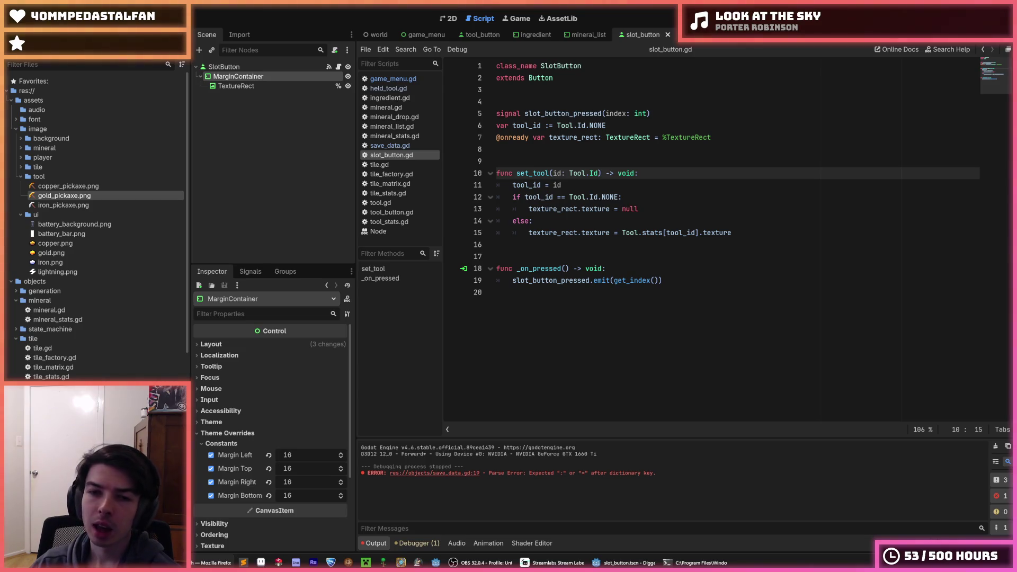
click(705, 113)
click(687, 125)
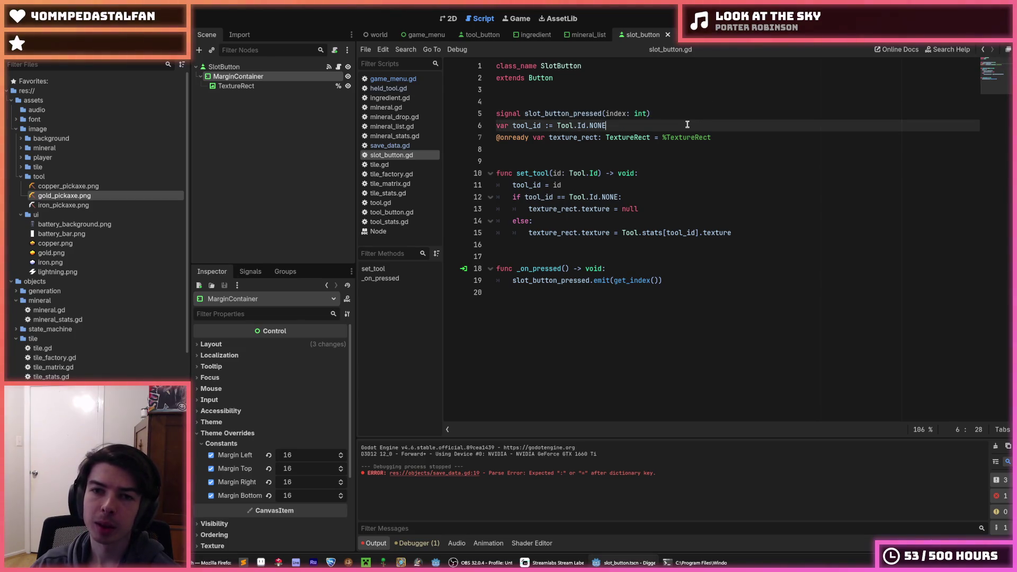
click(671, 116)
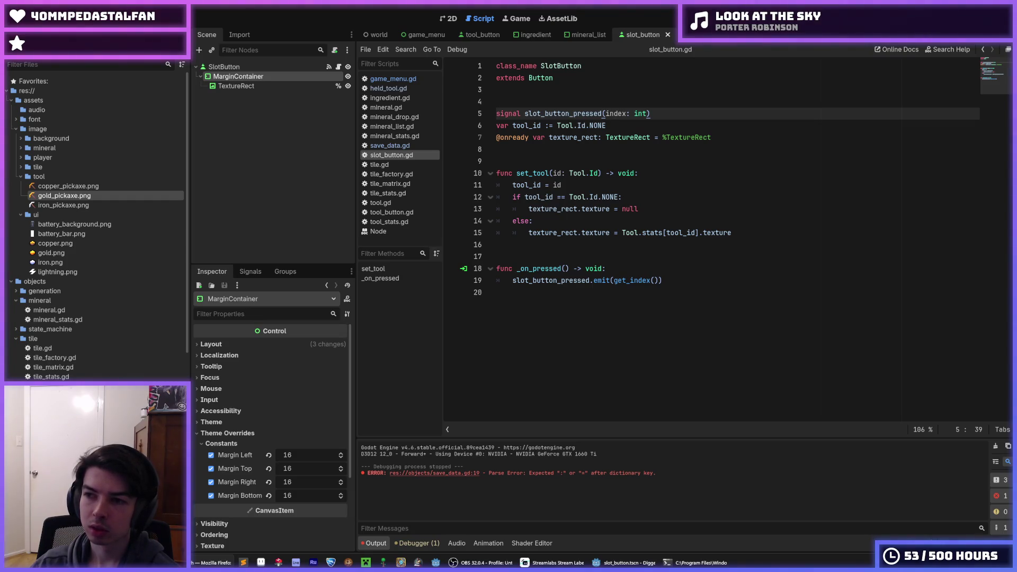
click(754, 221)
click(666, 213)
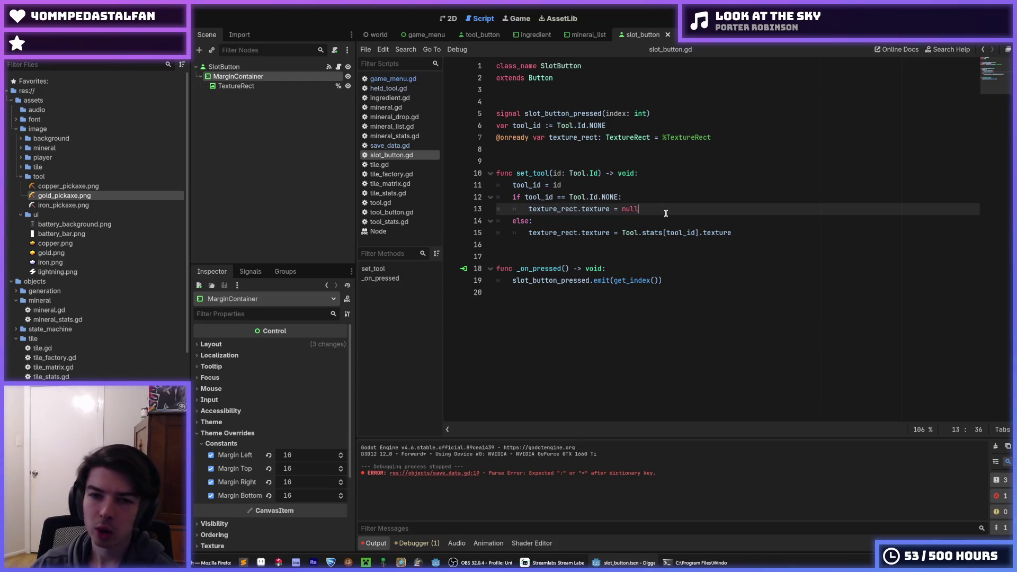
click(728, 137)
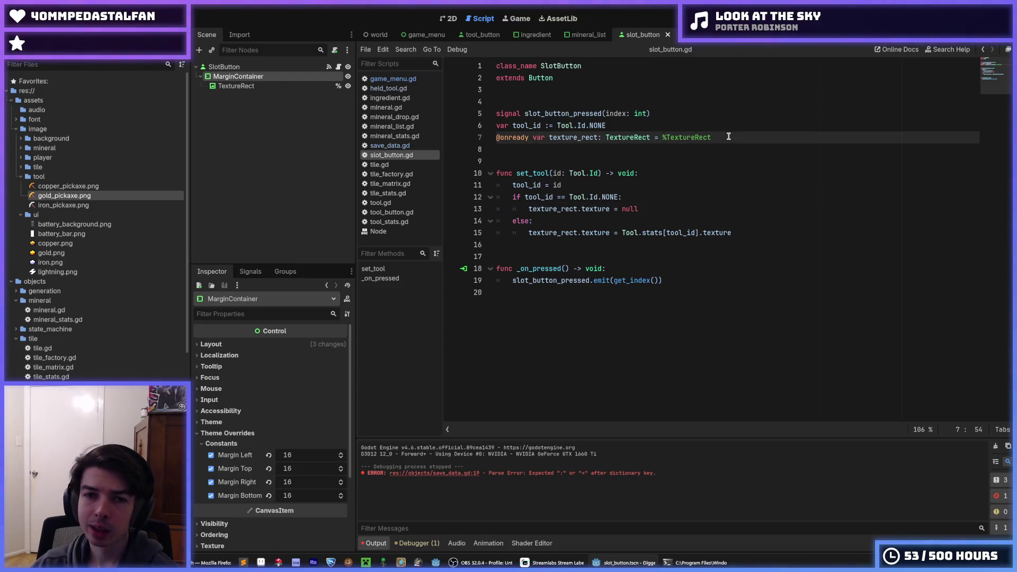
key(Return)
key(Return)
key(Return)
text(func _ready()
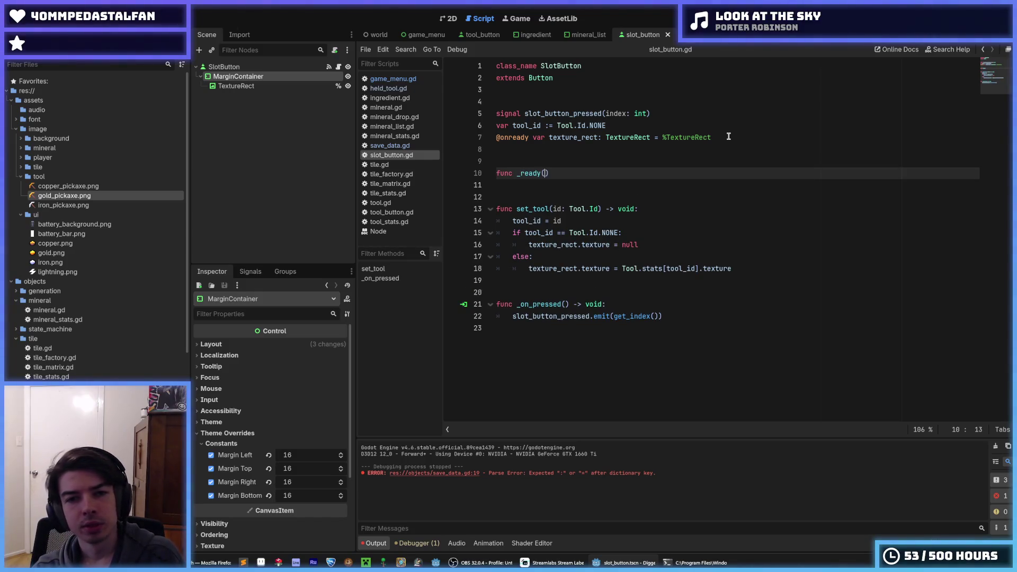
text() -> voi)
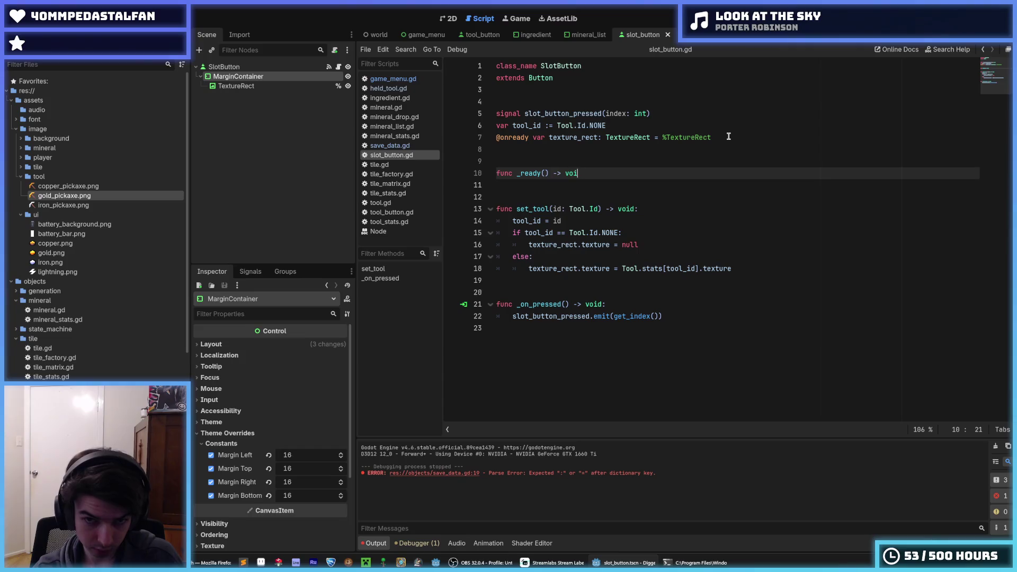
text(d:)
key(Return)
Make _ready call set_tool(SaveData.slots[get_index()]), save, and run the project from game_menu
text(slots)
key(BackSpace)
key(BackSpace)
key(BackSpace)
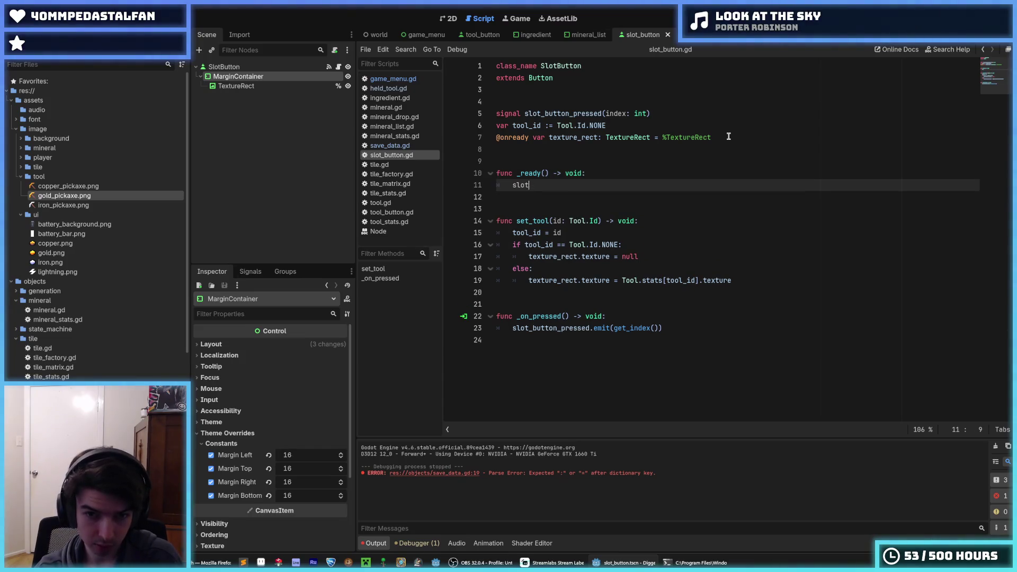
text(set_tool()
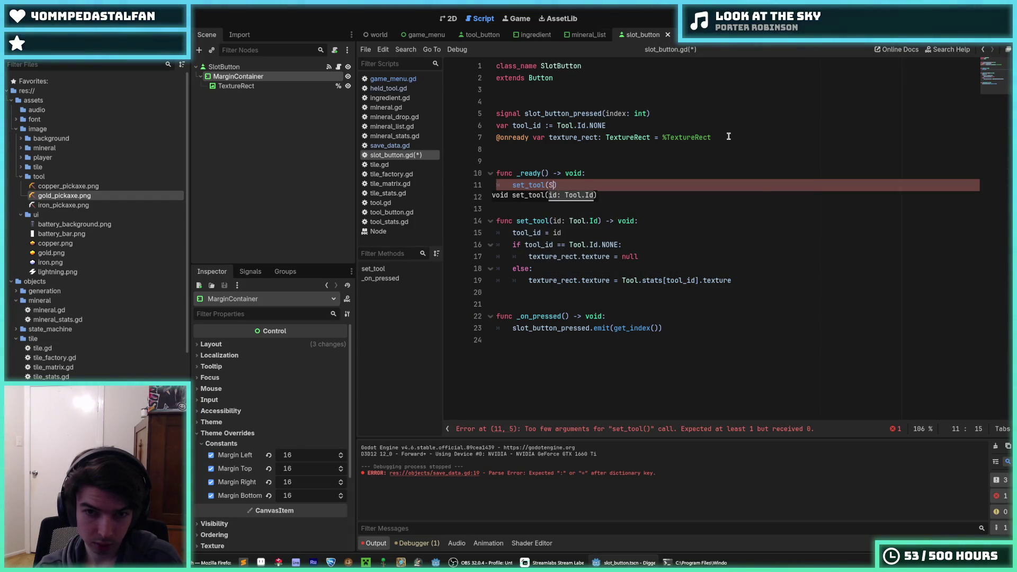
text(SaveData.slots[)
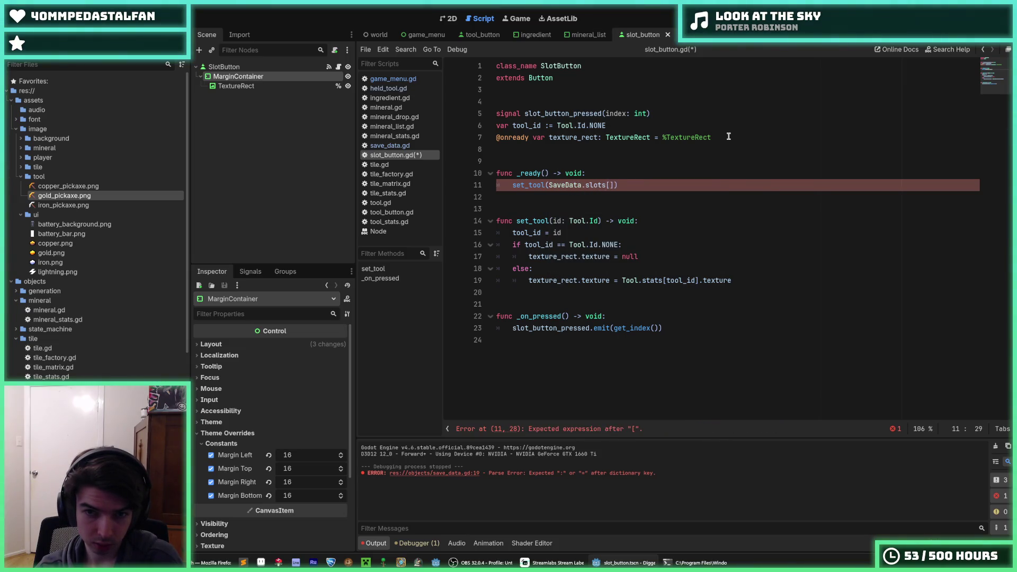
text(get_index())
key(Right)
key(Right)
key(ctrl+s)
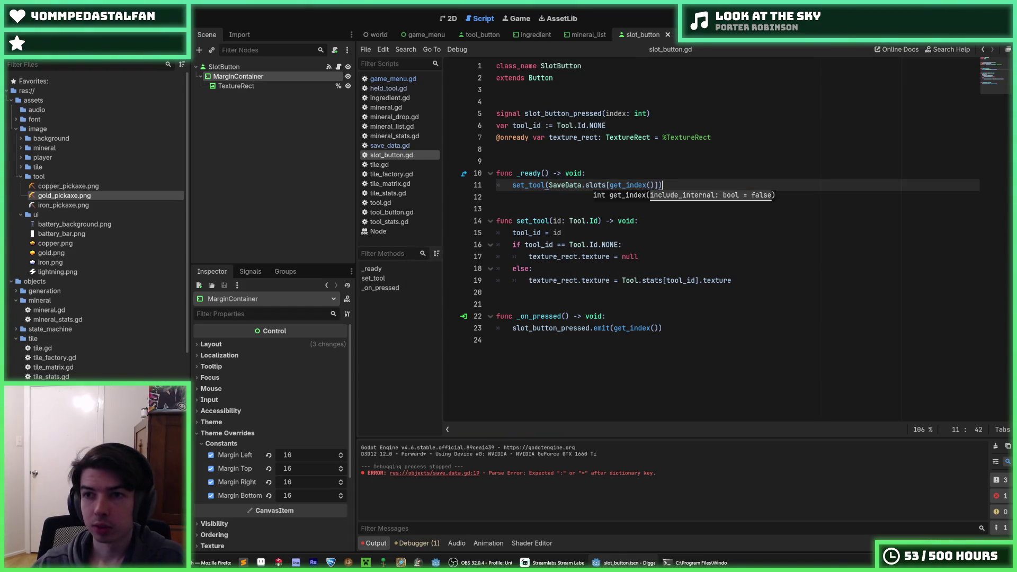
click(424, 35)
key(F5)
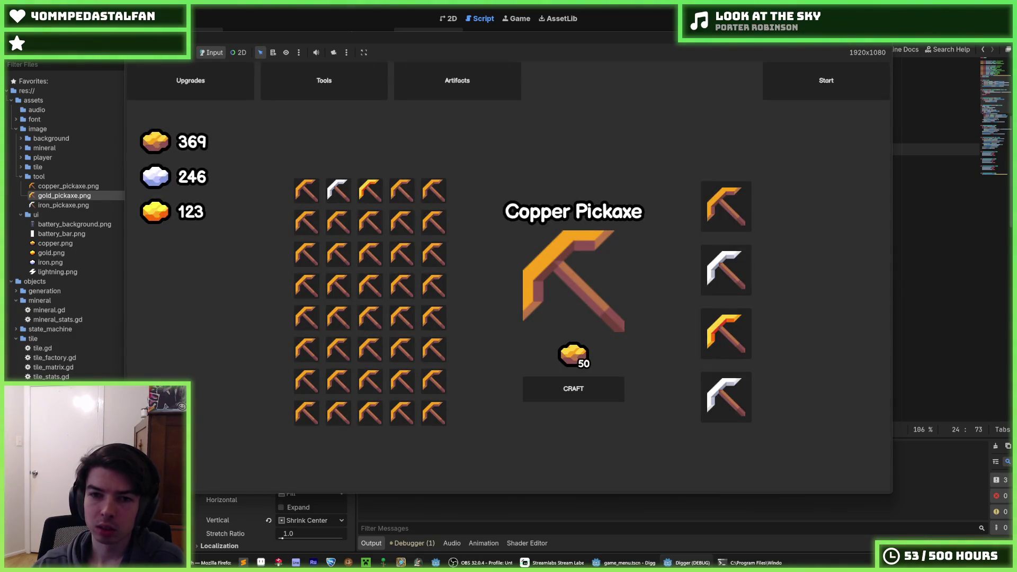
Empty all four tool slots, refill them with iron and gold pickaxes, then clear the first slot
click(733, 213)
click(713, 270)
click(714, 318)
click(726, 395)
drag(339, 191, 723, 218)
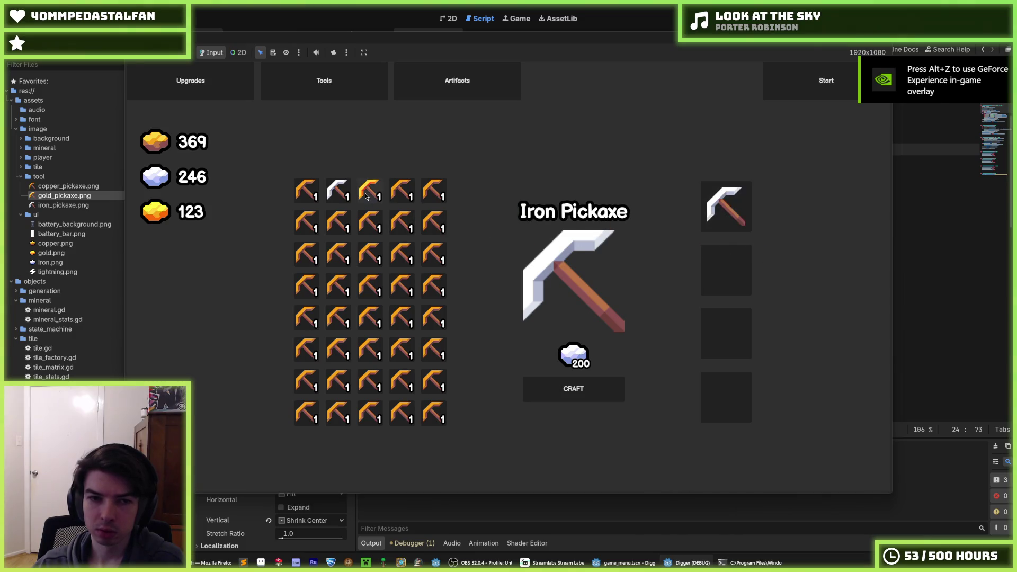
drag(370, 191, 726, 267)
drag(321, 190, 726, 334)
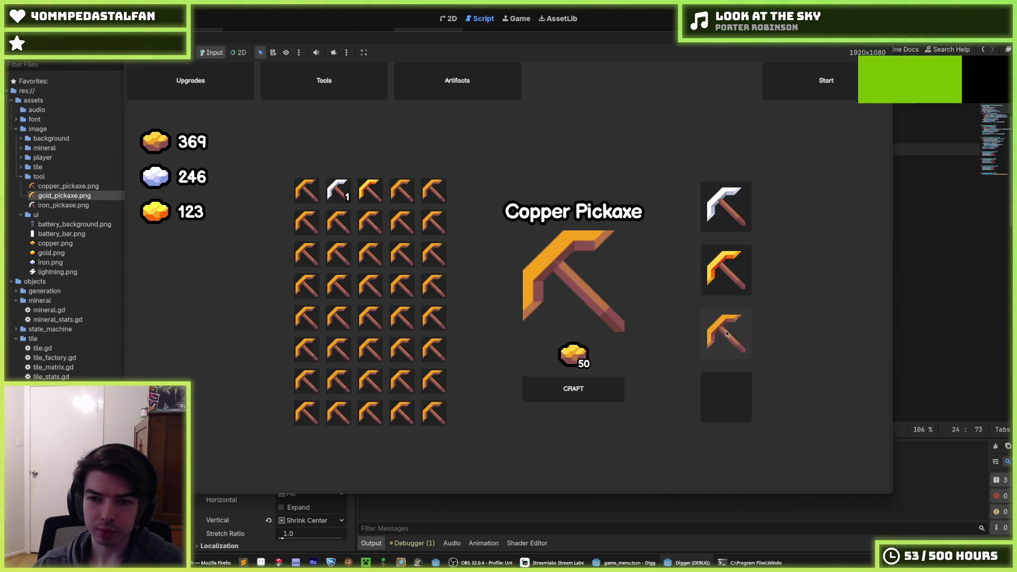
mouse_move(340, 198)
mouse_down()
mouse_move(763, 397)
mouse_move(729, 397)
mouse_up()
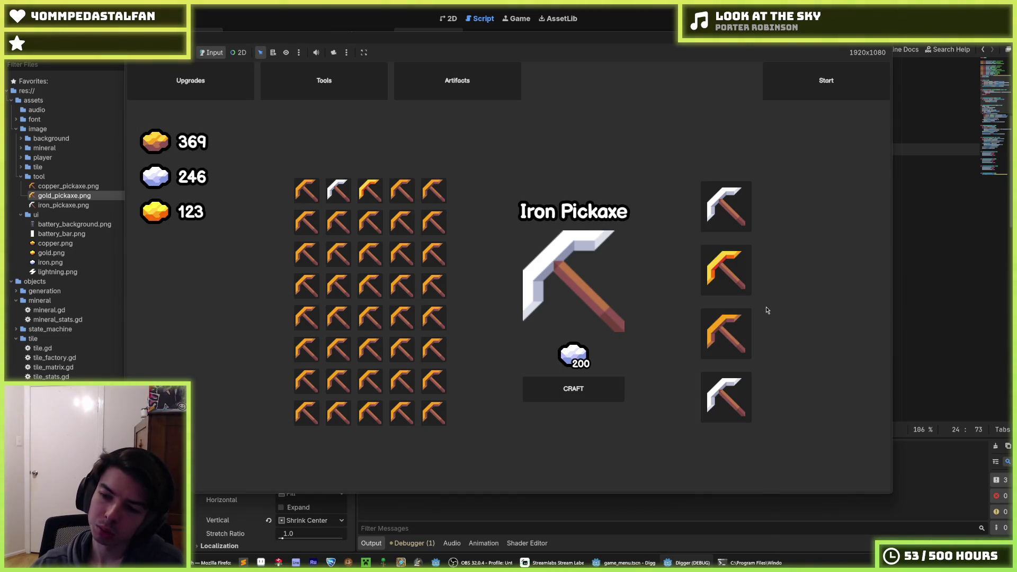
click(727, 205)
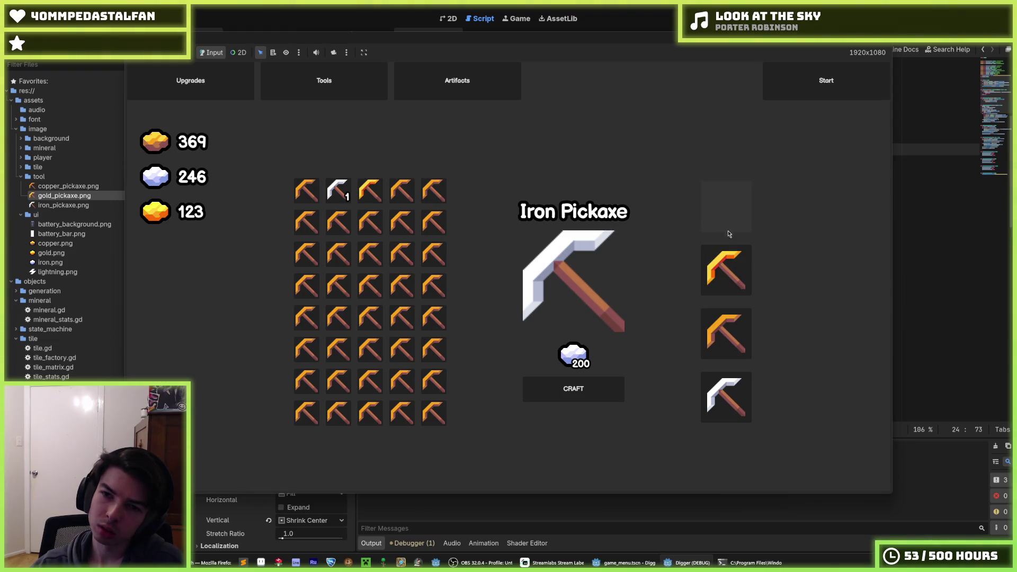
Start a mining run, dig through gold ore raising gold from 123 to 164, then stop with F8
click(818, 82)
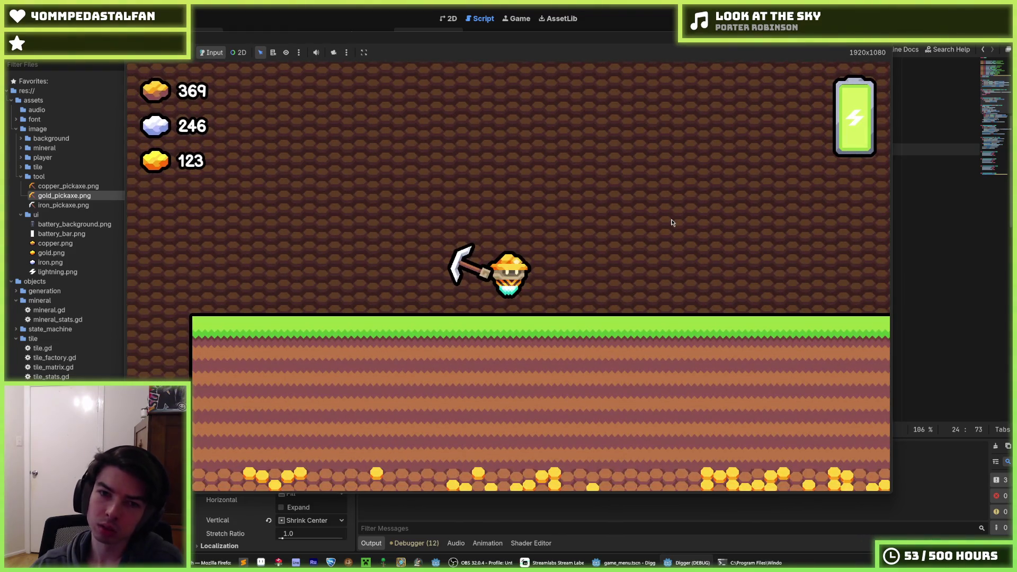
key(Down)
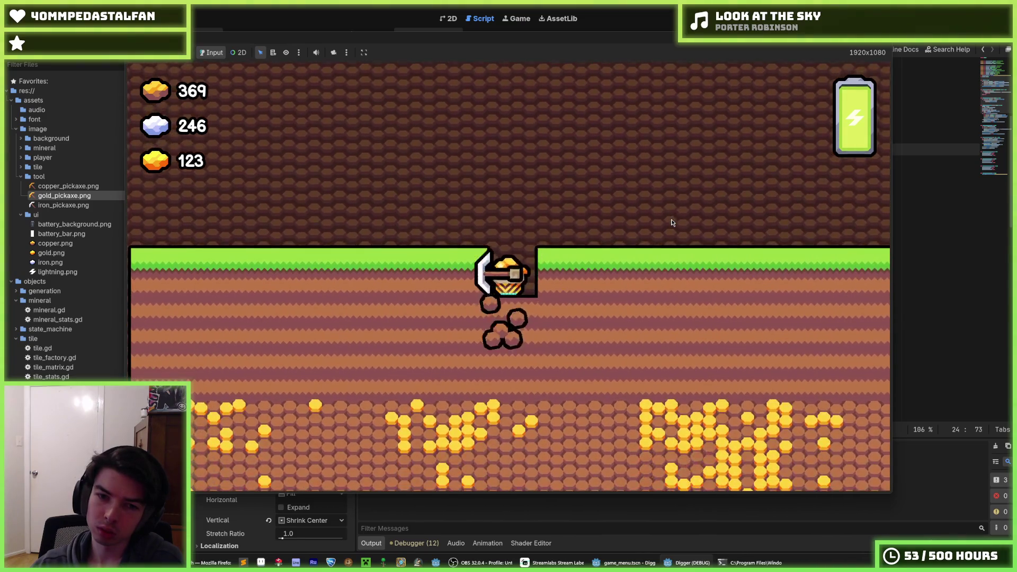
key(Left)
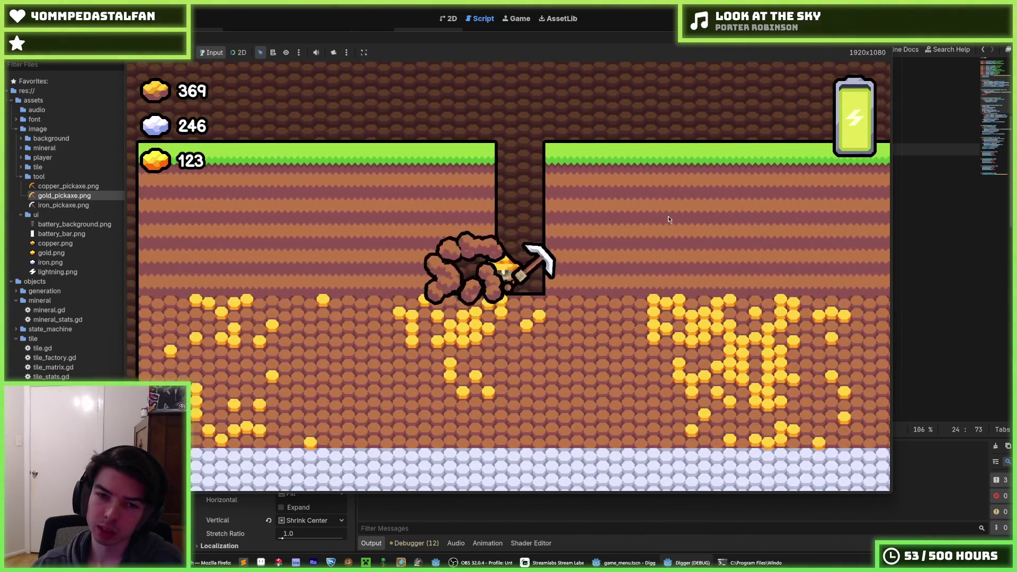
key(Down)
key(Down)
key(Up)
key(Left)
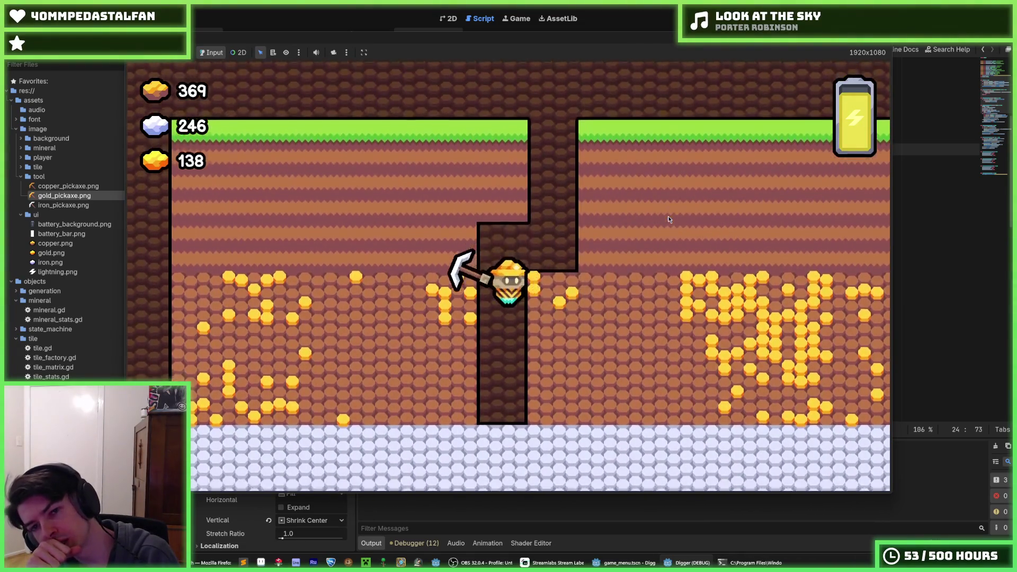
key(Right)
key(Right)
key(Right)
key(Right)
key(Right)
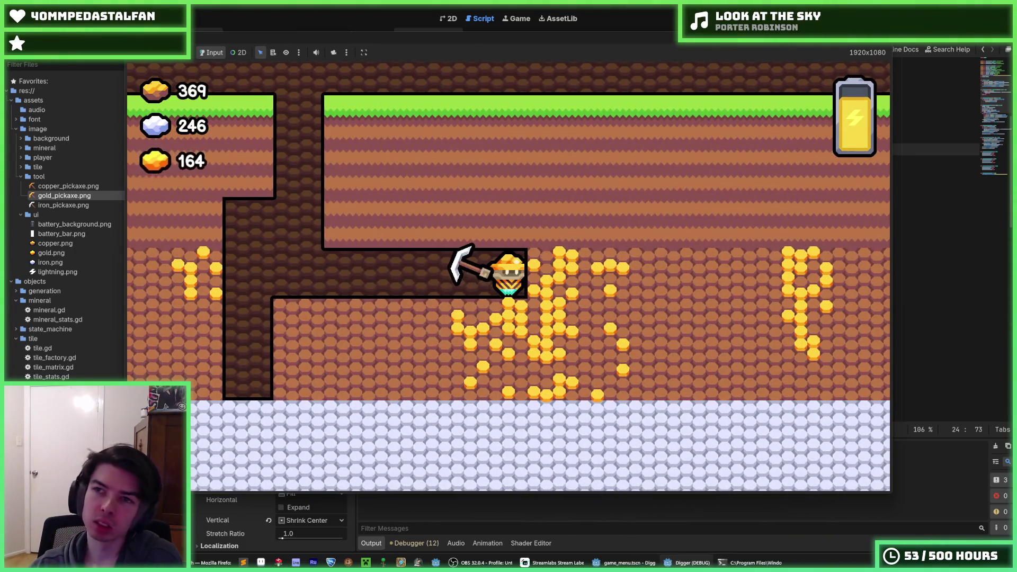
key(F8)
click(584, 89)
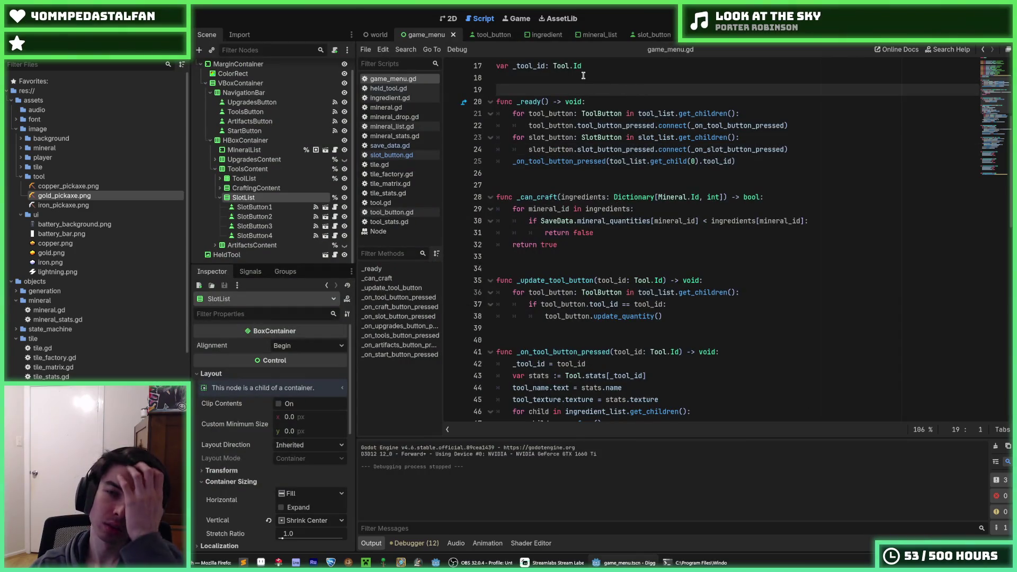
Switch through the slot_button, world and game_menu editor tabs
click(631, 34)
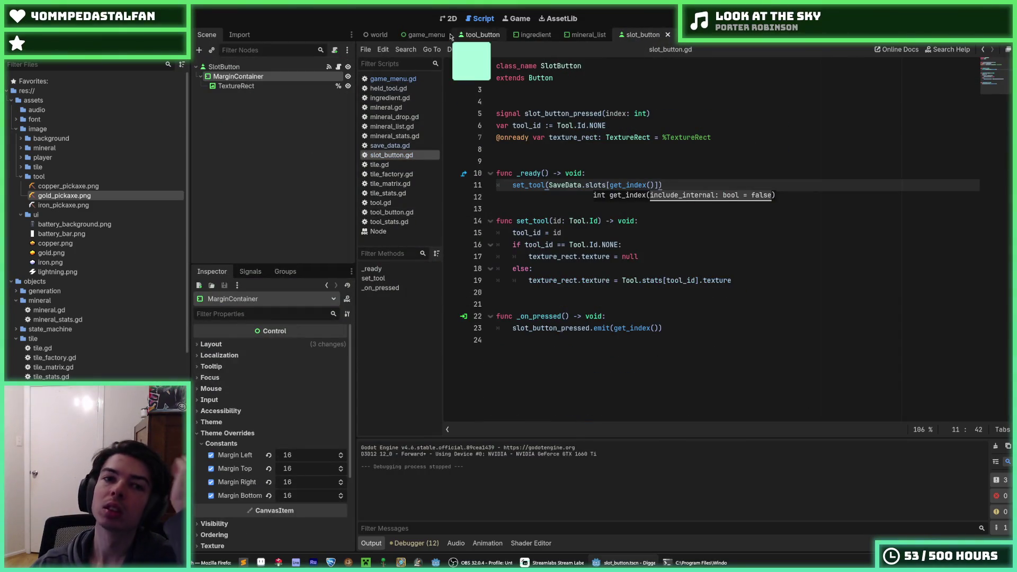
click(376, 40)
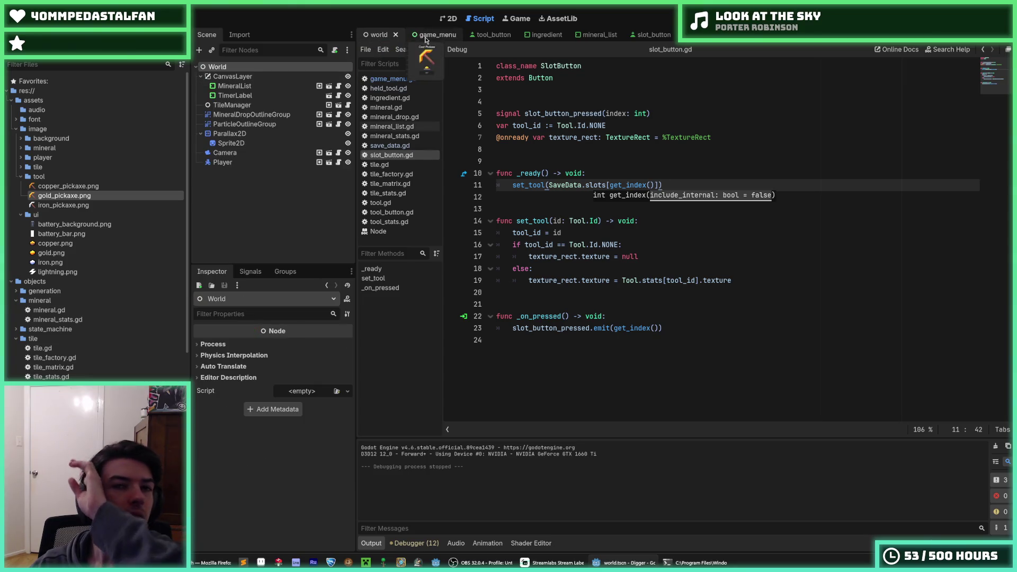
click(447, 18)
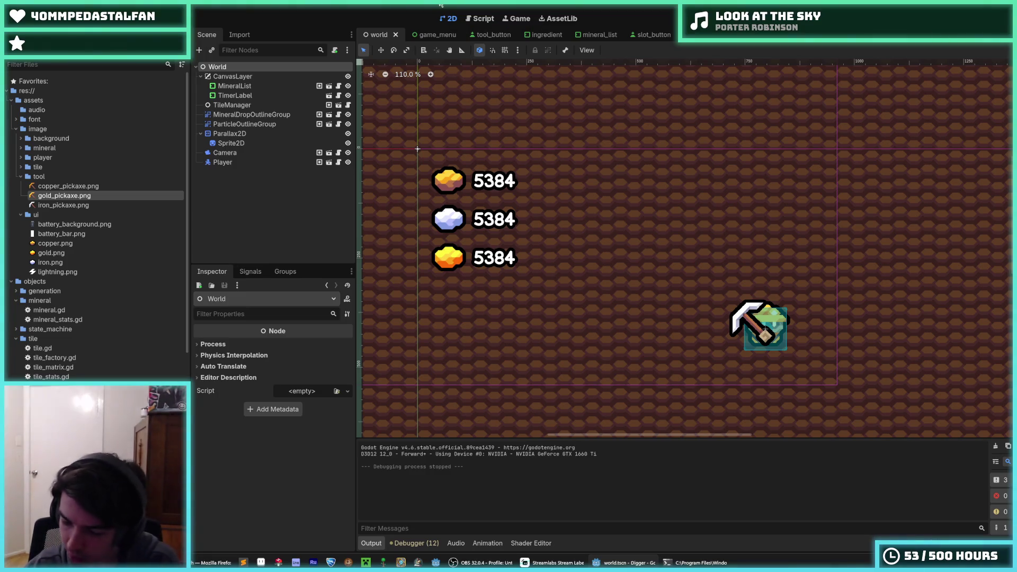
click(424, 35)
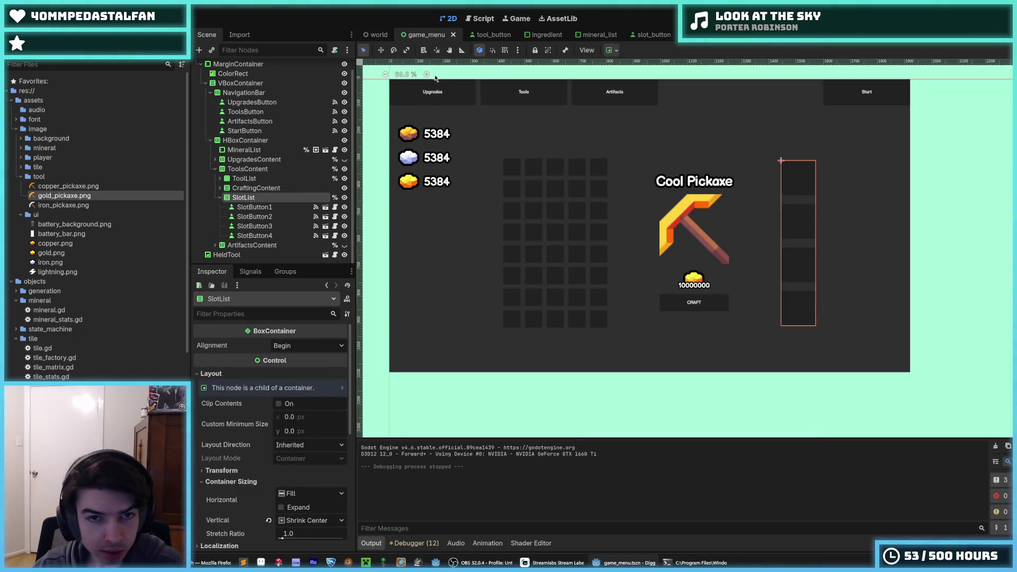
Collapse the tool image folder in the FileSystem dock and switch to the world scene
scroll(460, 106, up, 3)
scroll(471, 140, down, 1)
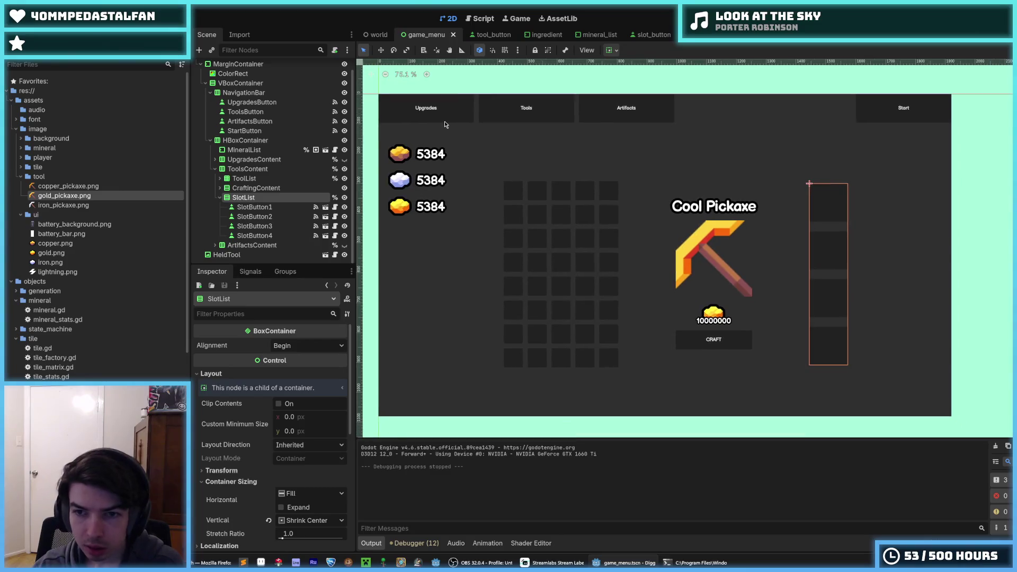
scroll(445, 125, up, 1)
scroll(445, 125, down, 1)
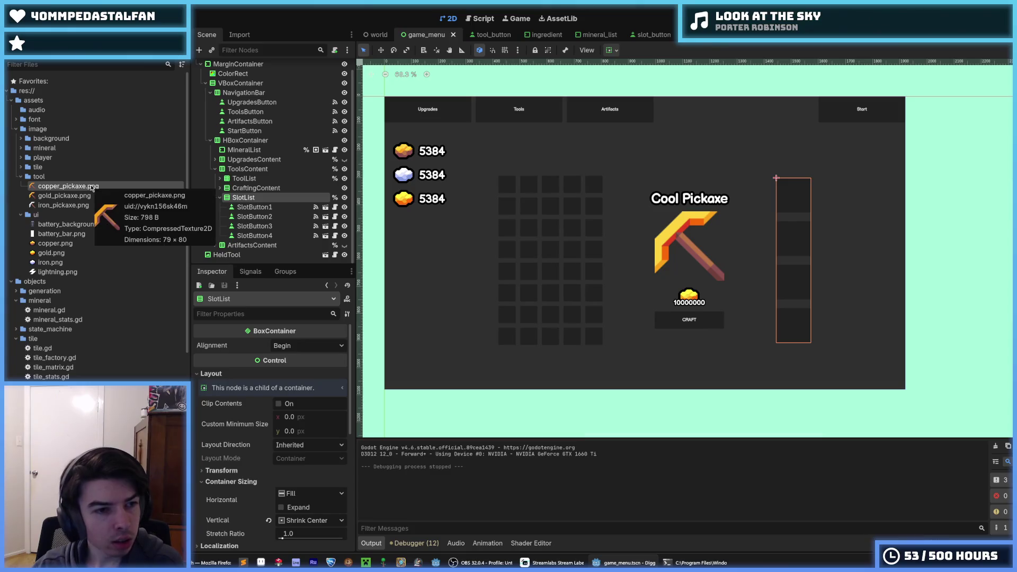
click(77, 205)
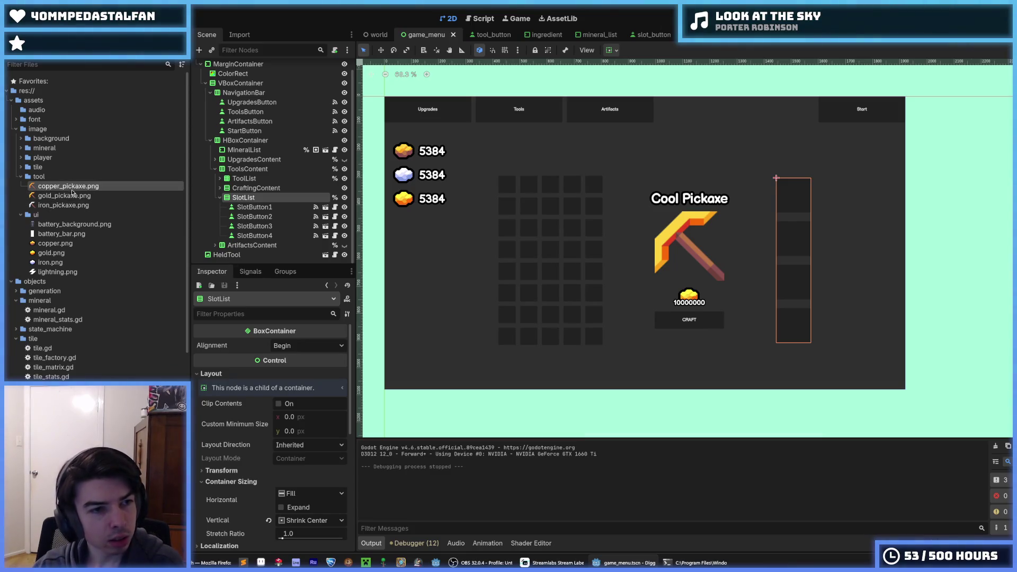
click(22, 177)
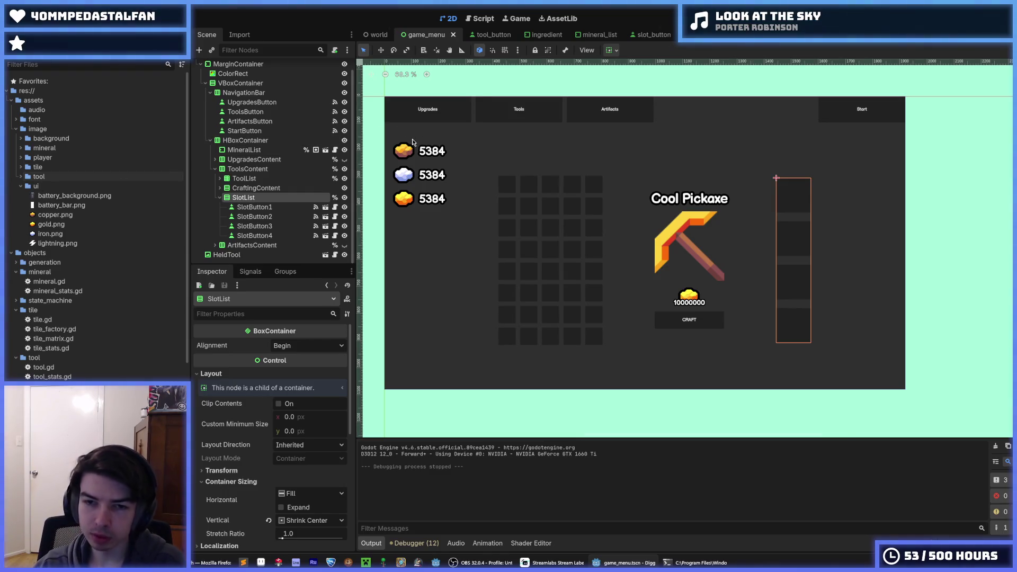
click(362, 35)
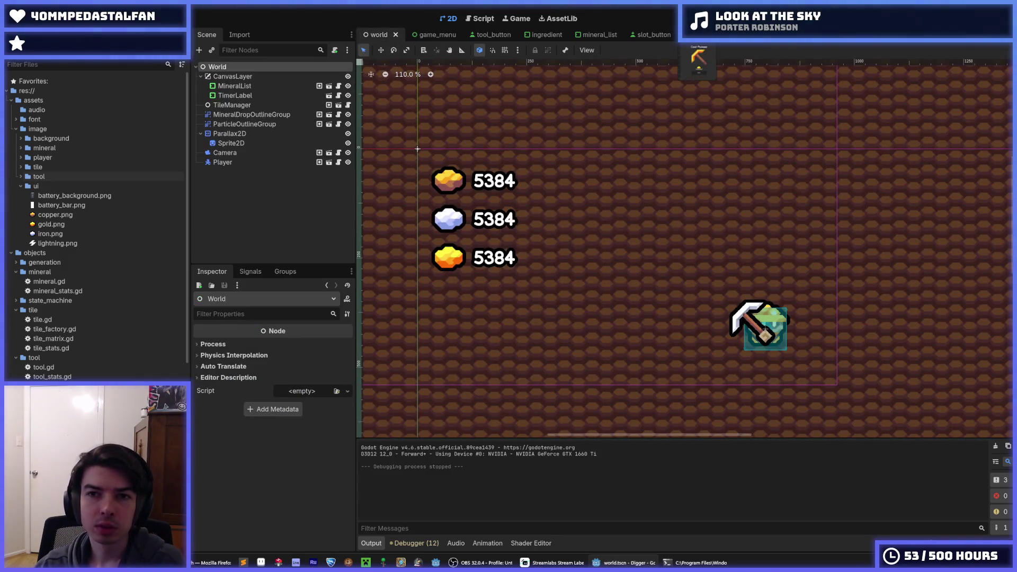
Look over the HeldTool node in the held_tool scene, then return to the world scene
click(689, 35)
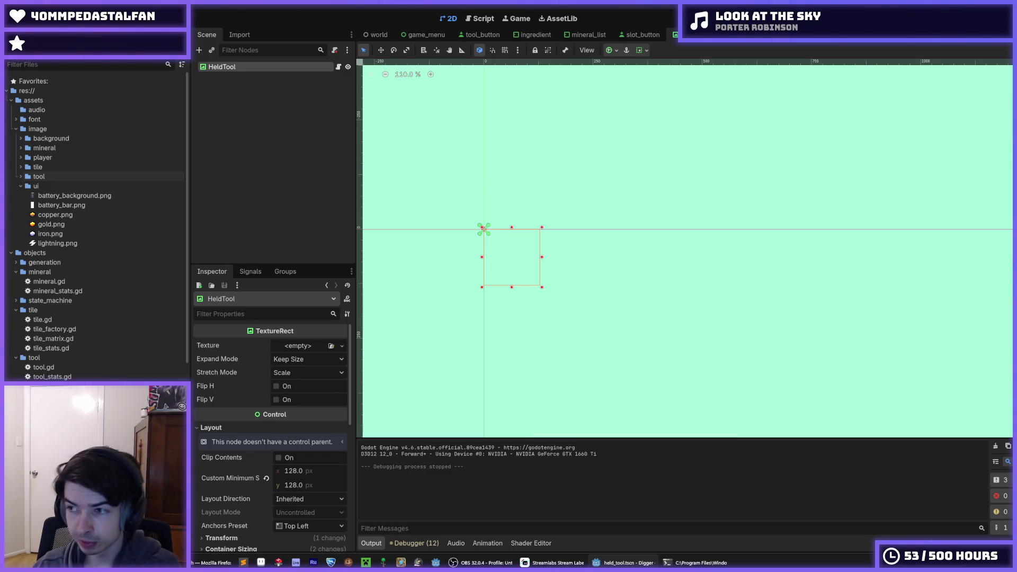
click(238, 78)
click(228, 66)
click(379, 35)
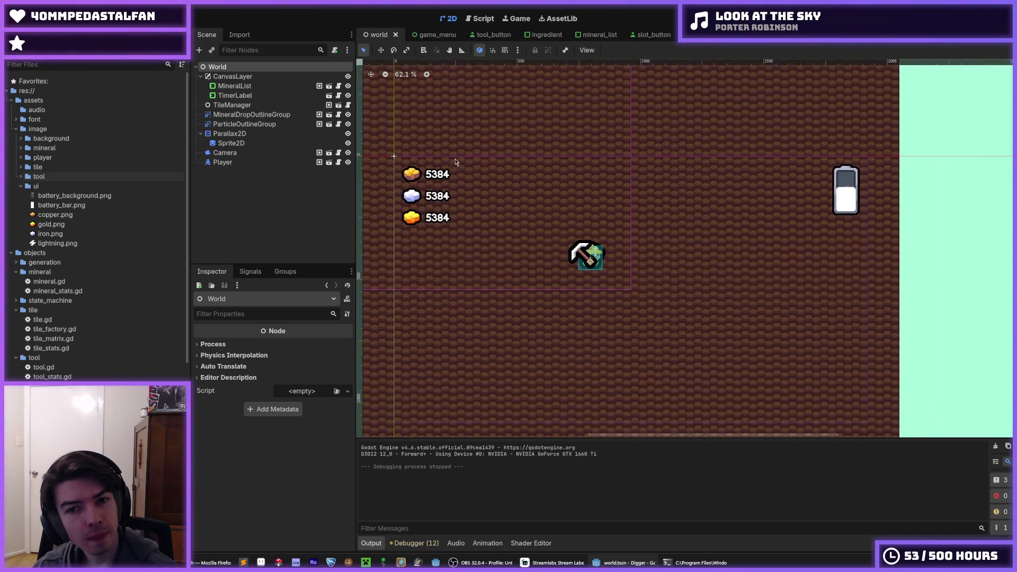
From the player scene, open the HandManager scene in the editor and select Hands/Hand1
click(320, 163)
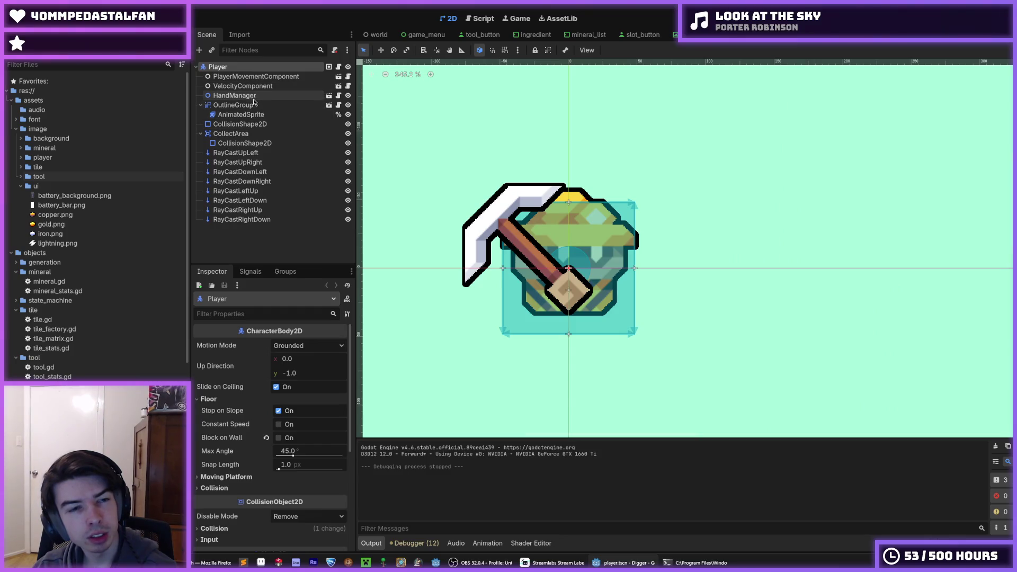
click(282, 96)
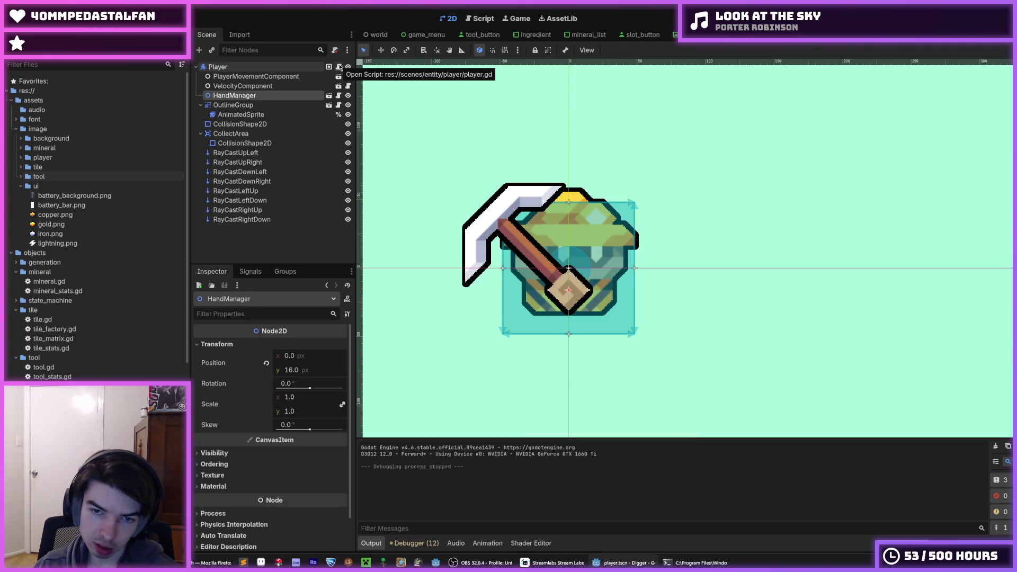
click(329, 96)
click(240, 68)
click(240, 86)
click(241, 96)
click(238, 86)
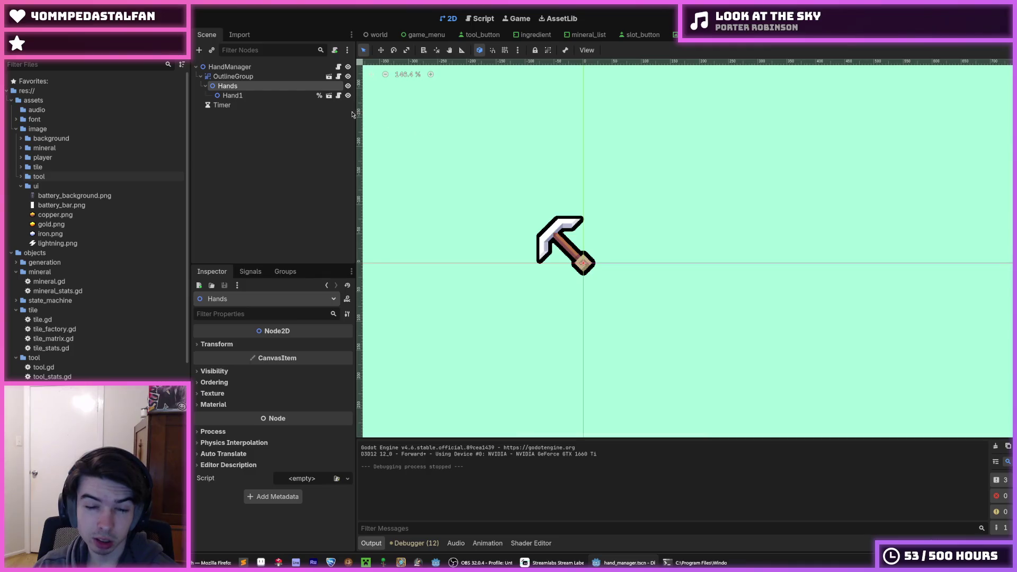
click(247, 96)
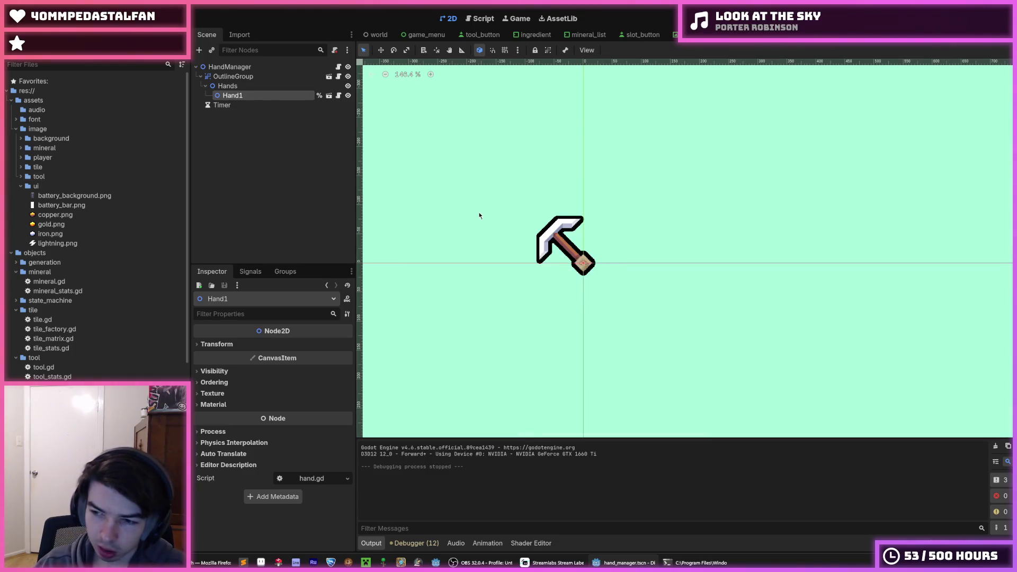
Save the hand manager scene with Ctrl+S, then run the project with F5
key(ctrl+s)
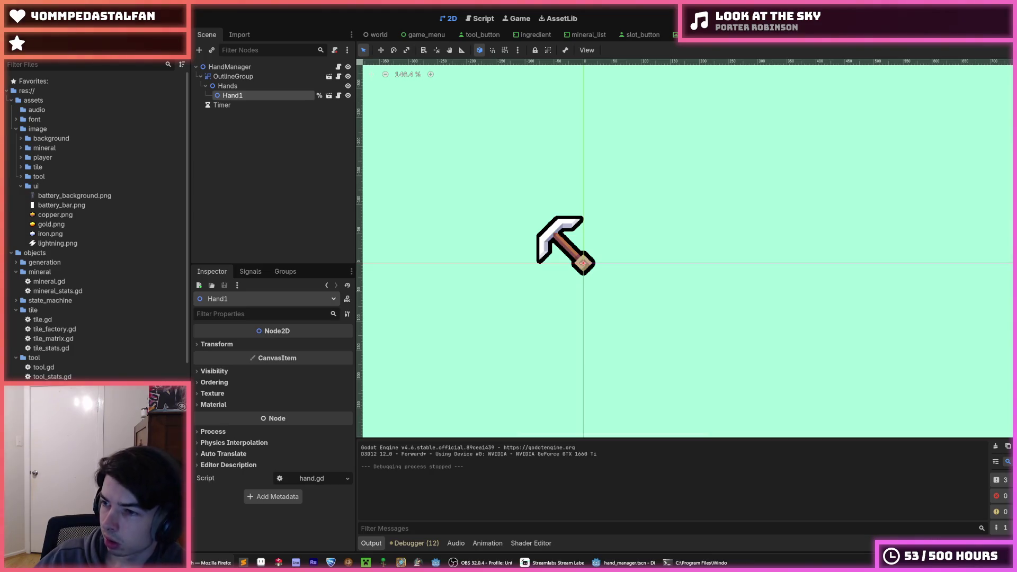
click(615, 5)
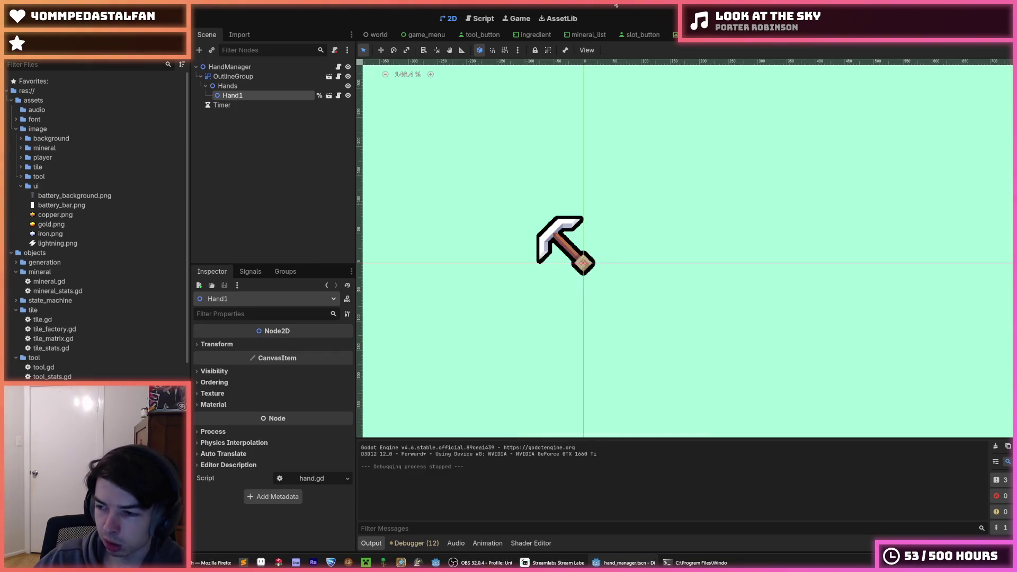
key(ctrl+s)
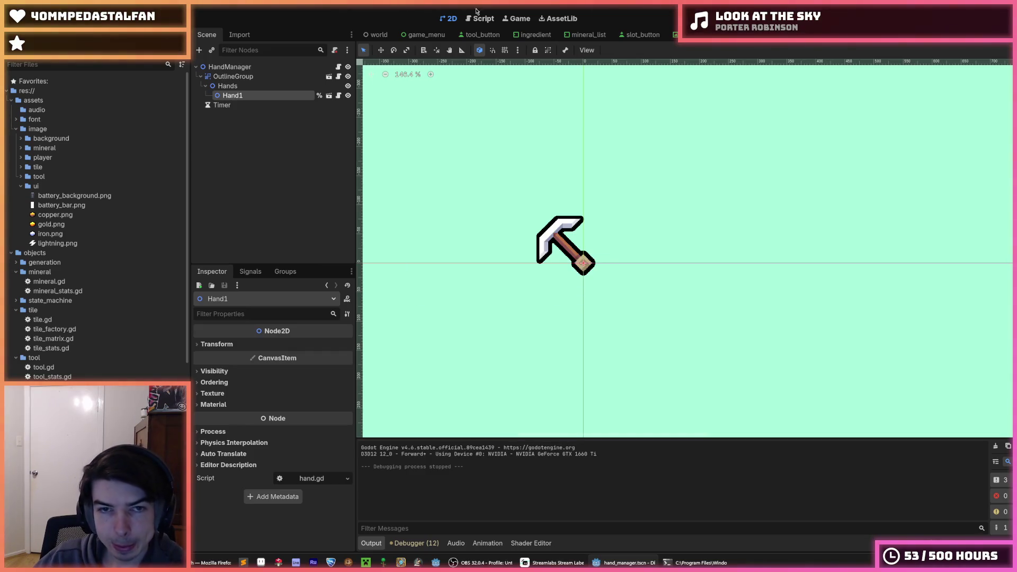
click(536, 259)
key(ctrl+s)
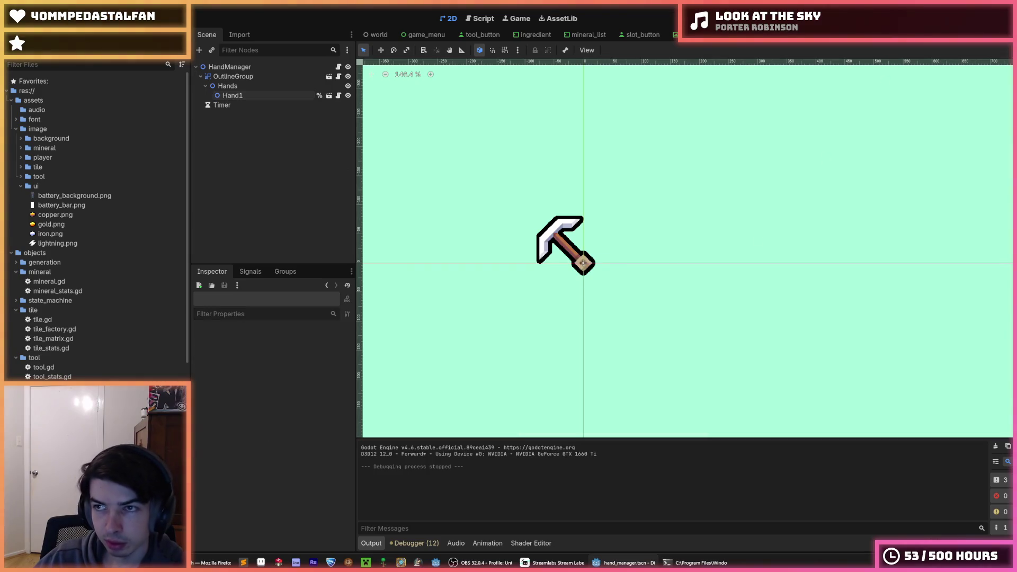
key(F5)
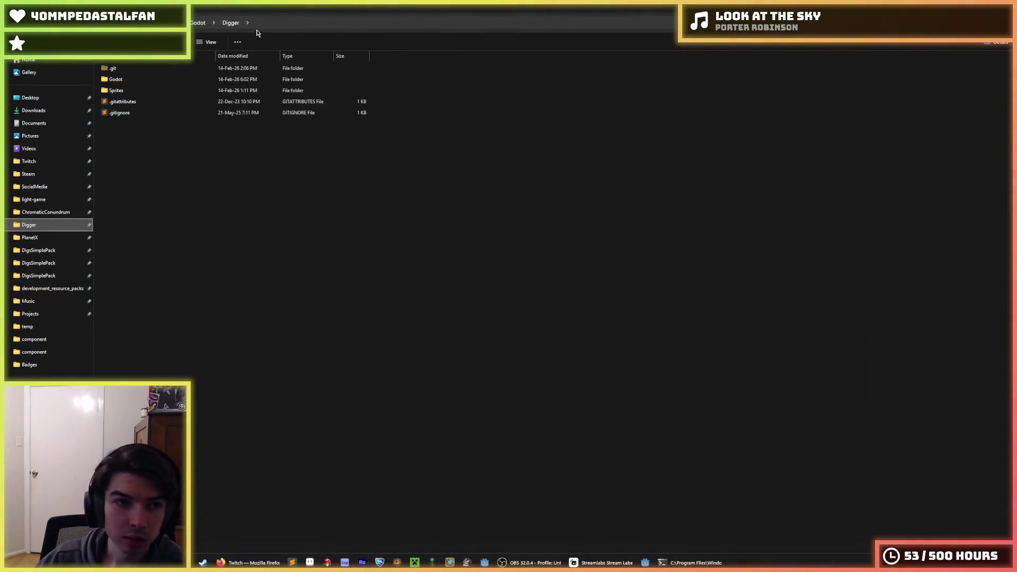
Take the Digger folder path from File Explorer and launch Command Prompt via cmd search
click(267, 25)
click(384, 239)
key(super)
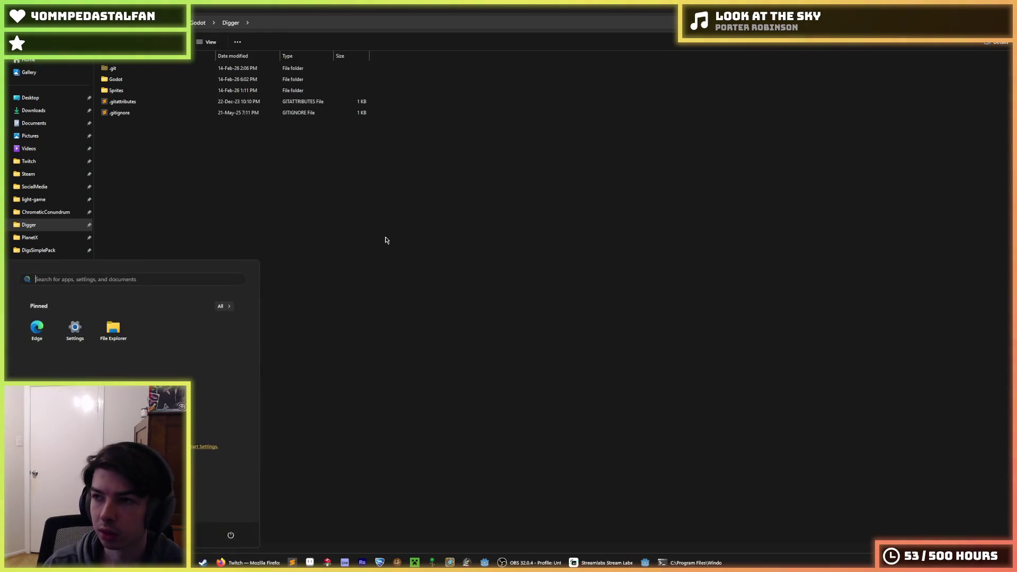
text(cmd)
key(Return)
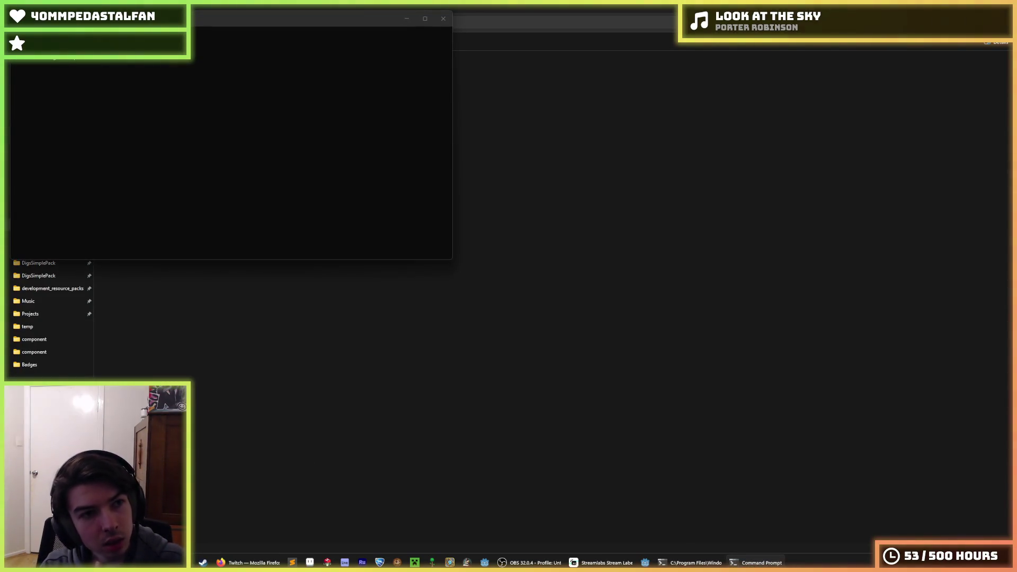
Change into the Digger project folder and check the repository with git status
text(cd)
key(ctrl+v)
key(Return)
text(git status)
key(Return)
Stage all files, commit with message 'Make tools modular', and git push to GitHub
text(git ad)
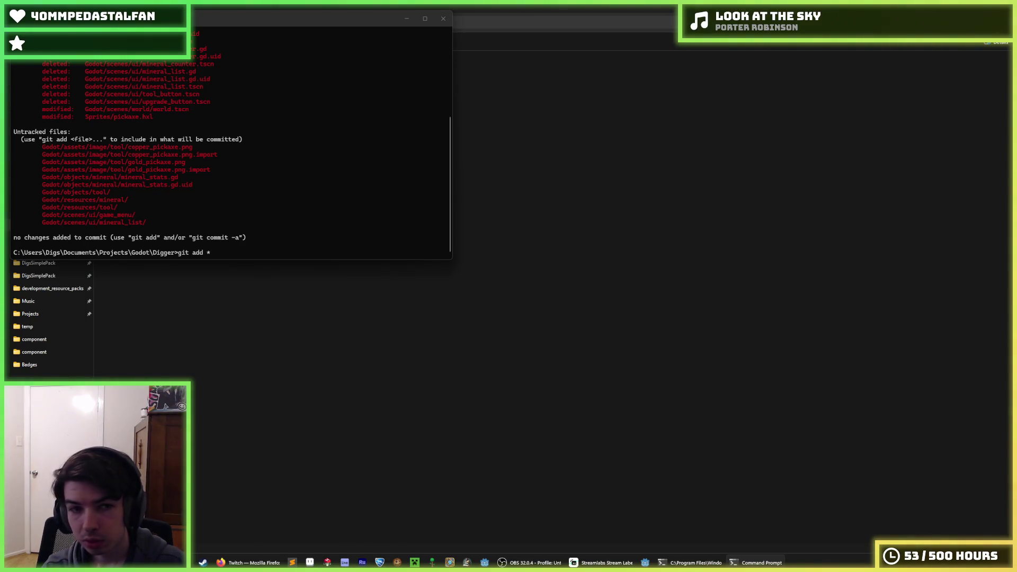
key(Return)
text(it co)
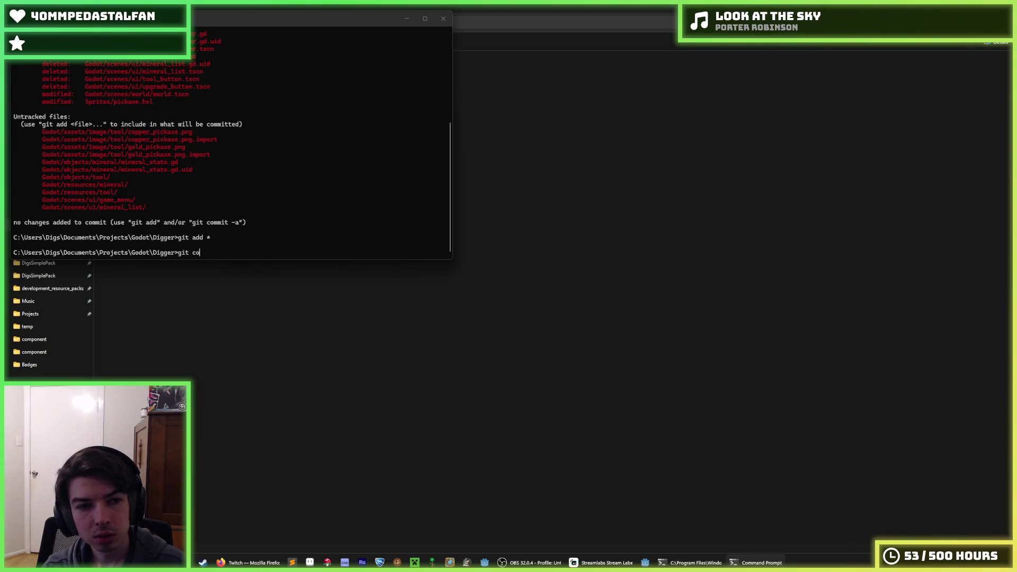
text(mmit -m ""Mak)
text(e tools )
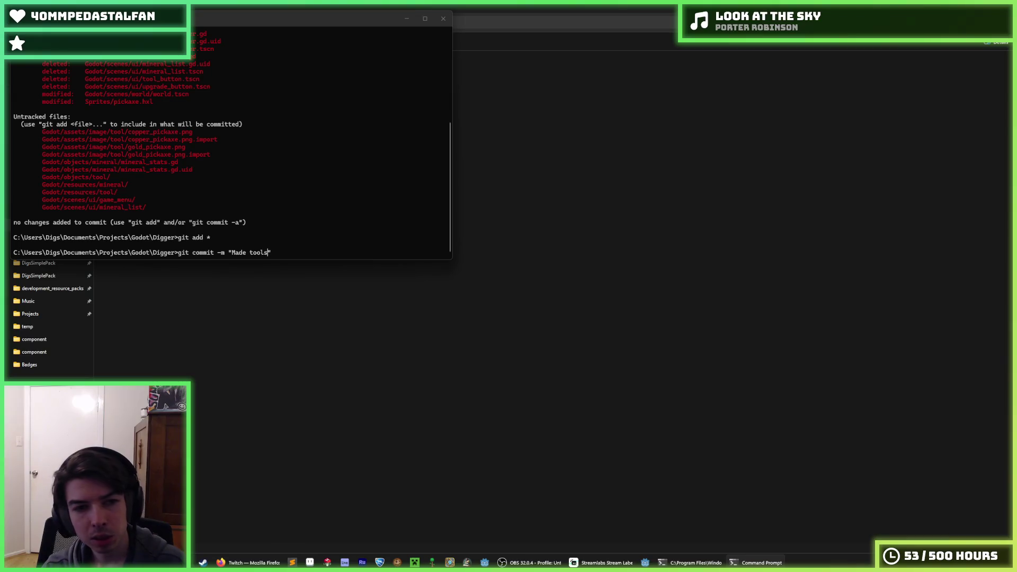
text(modular)
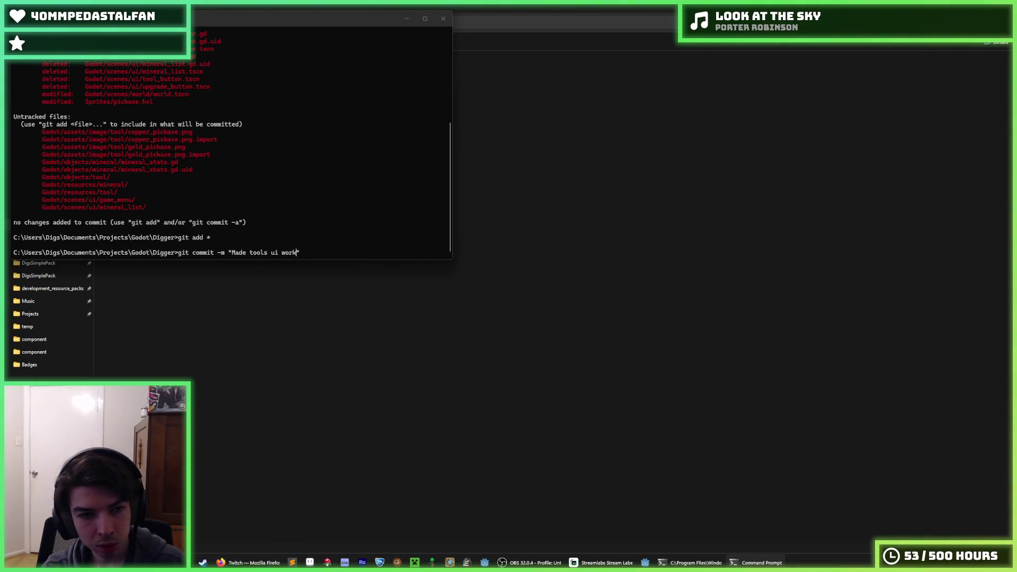
key(Return)
text(git push)
key(Return)
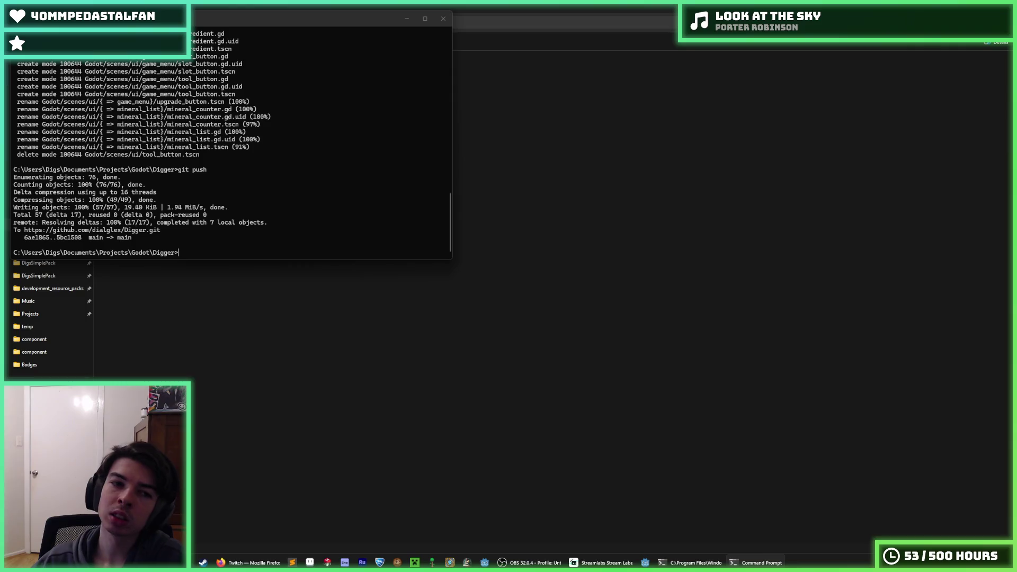
click(444, 18)
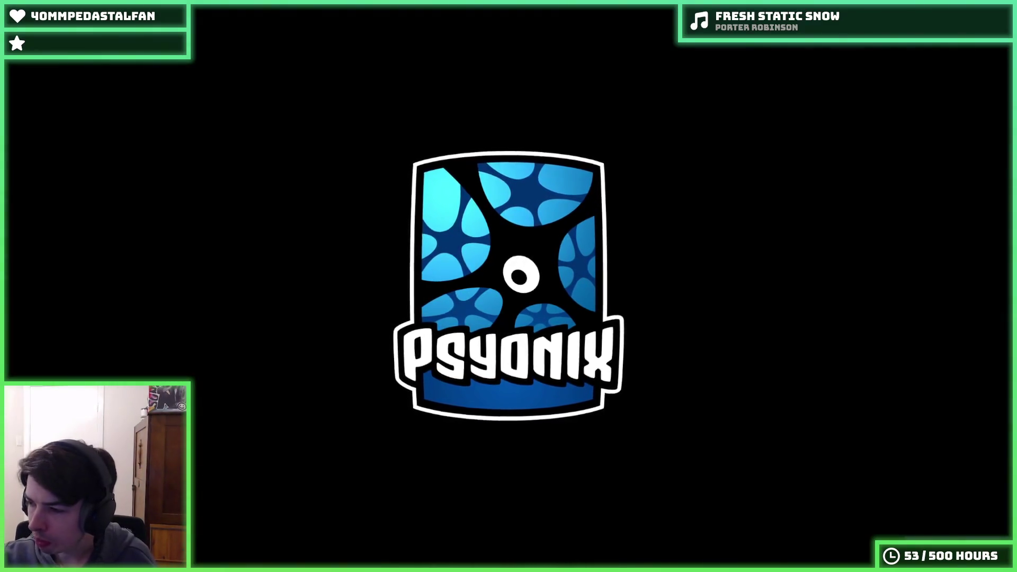
Continue past the Rocket League title screen to the main menu
key(Return)
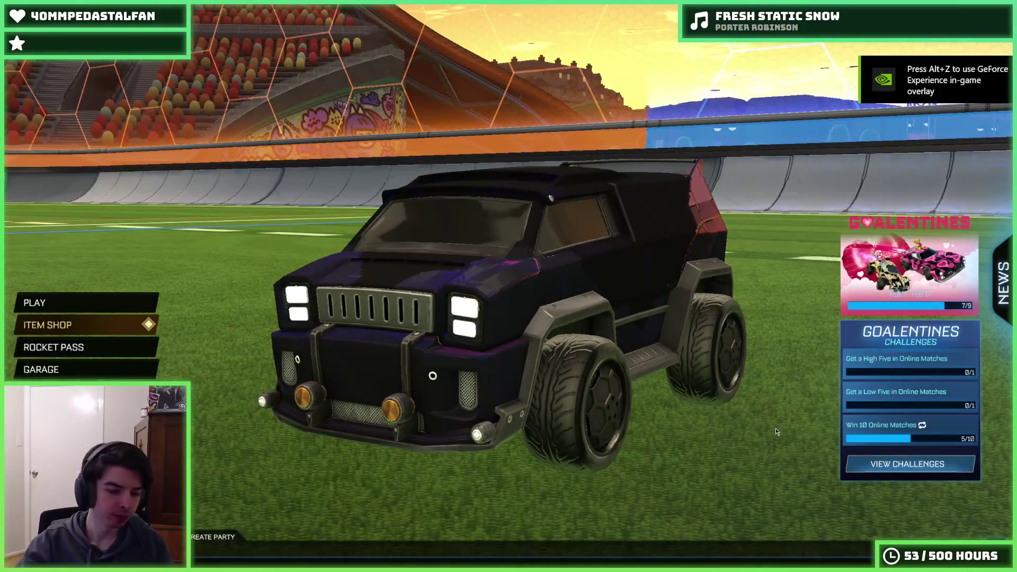
Start a Free Play training session via Play > Training, then pause it
key(Up)
key(Return)
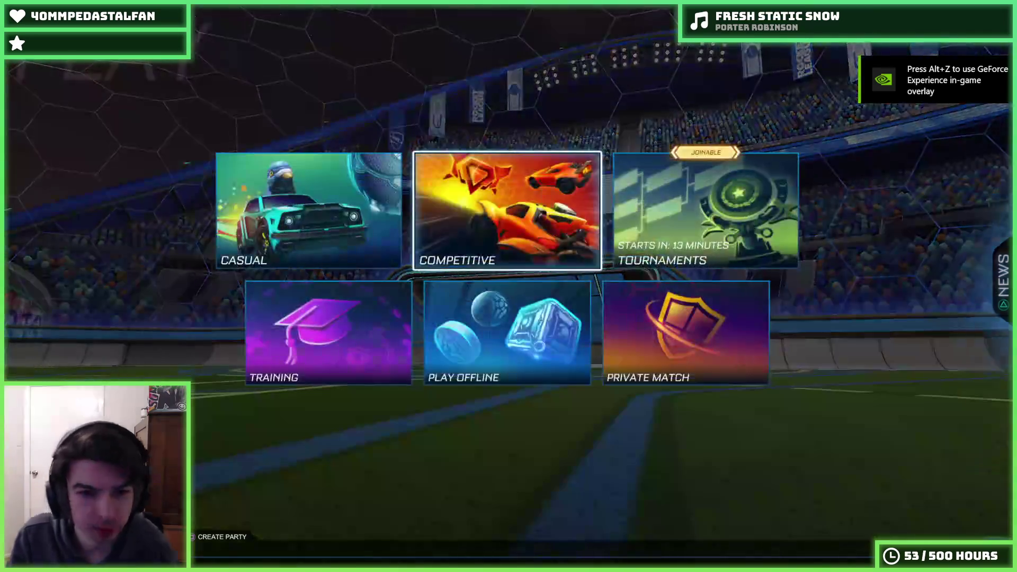
key(Left)
key(Return)
key(Return)
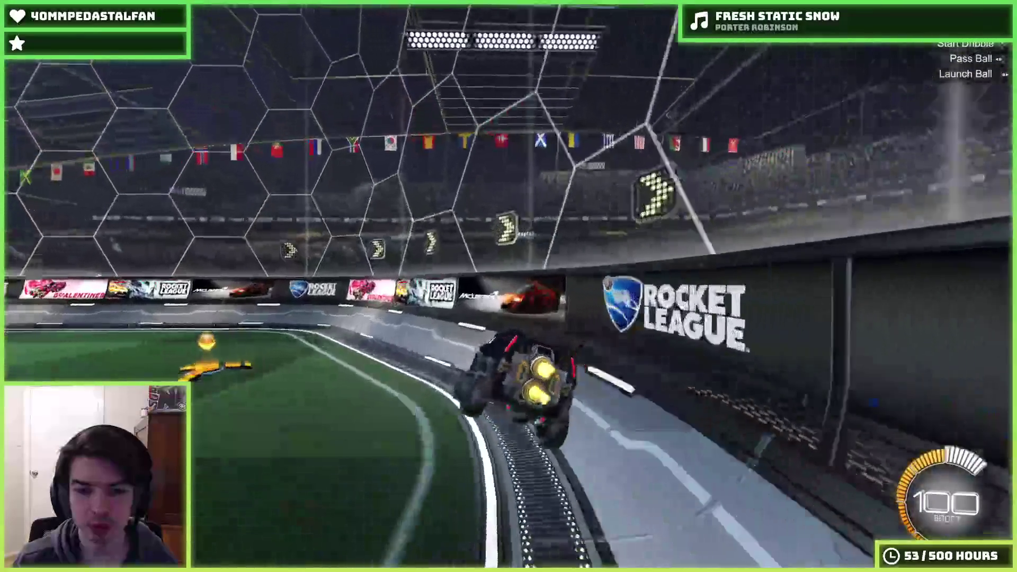
key(Escape)
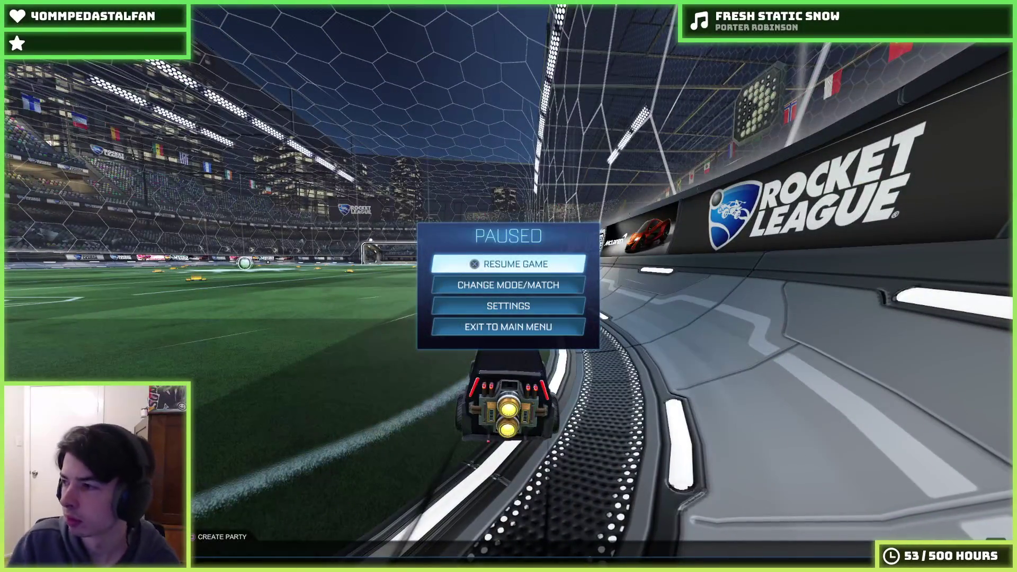
Resume driving in free play, pausing and resuming the session between plays
key(alt+Tab)
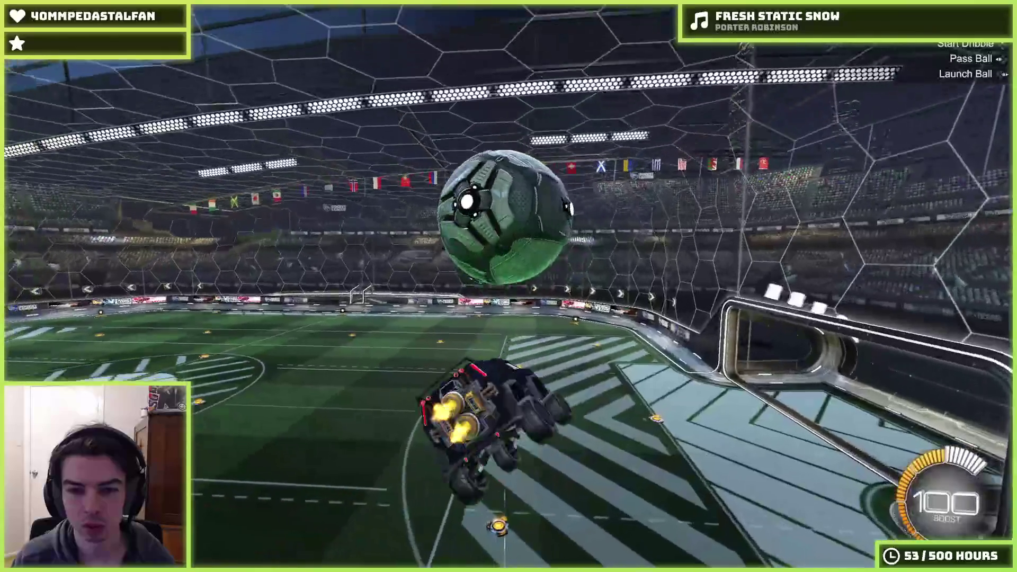
key(Escape)
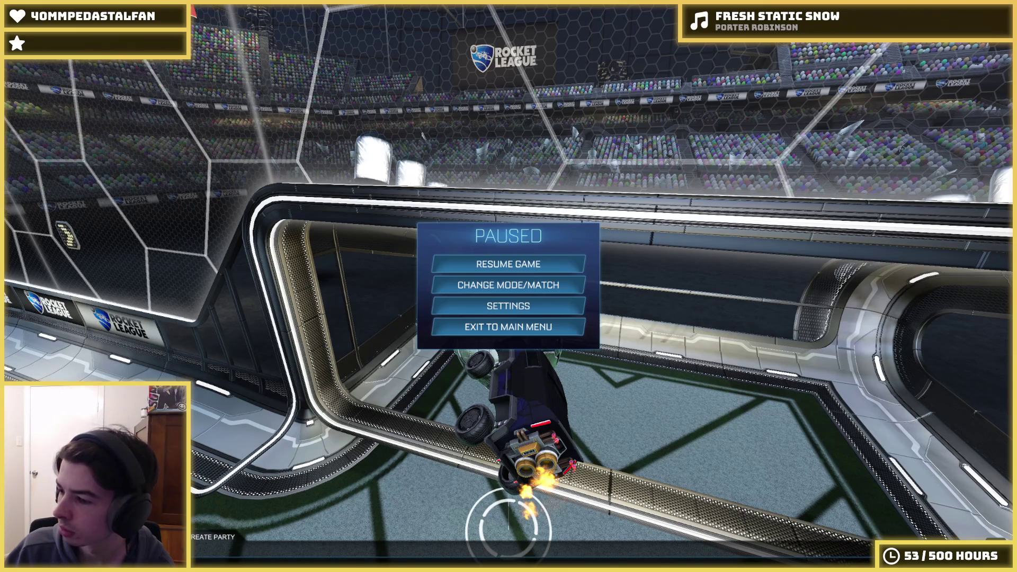
key(Down)
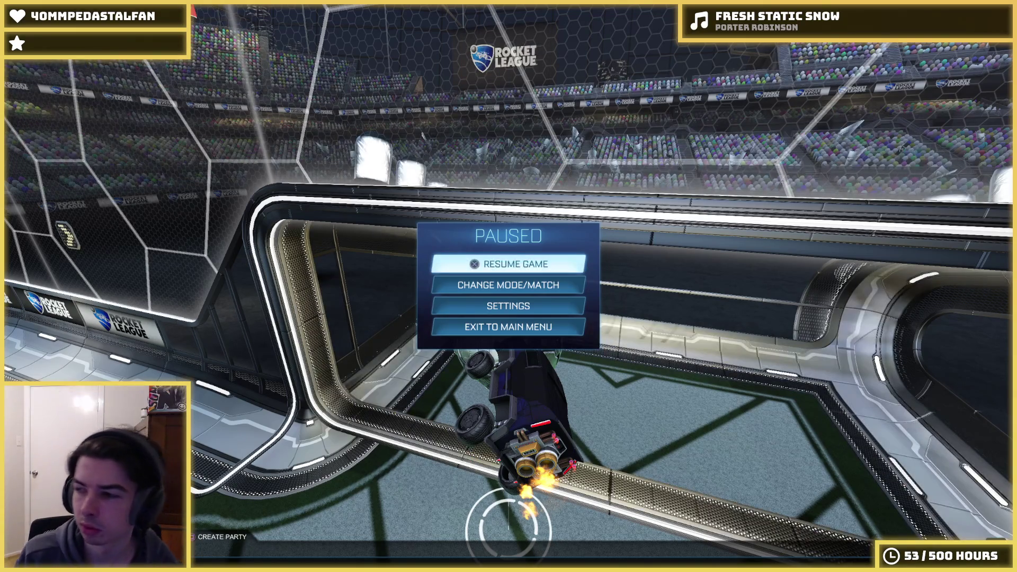
key(Return)
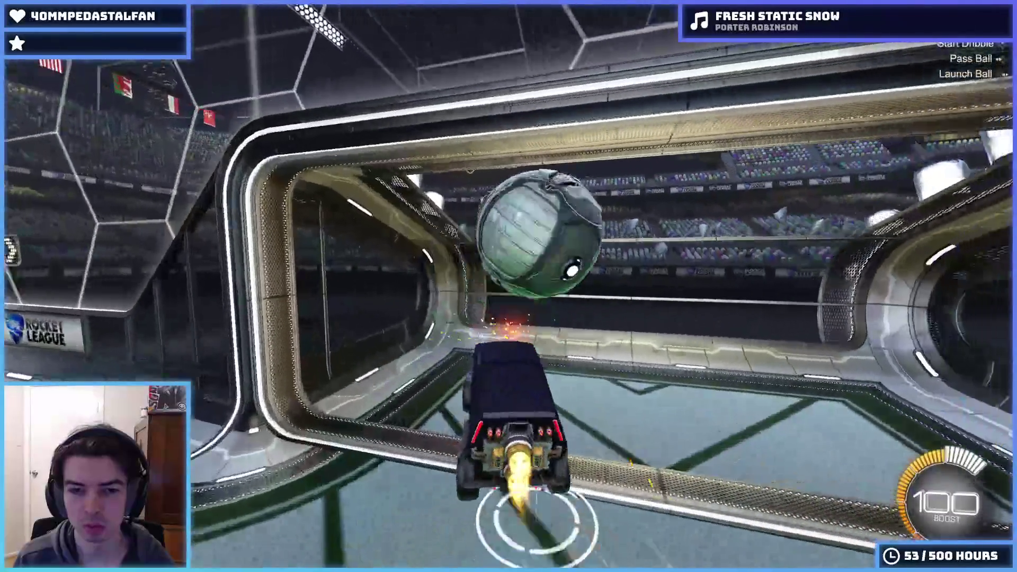
key(Escape)
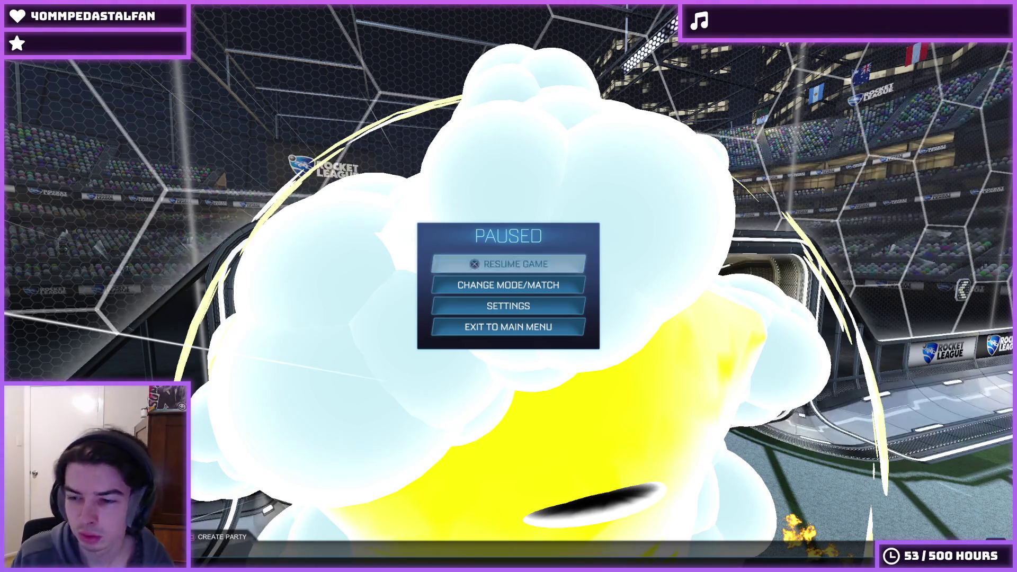
key(Escape)
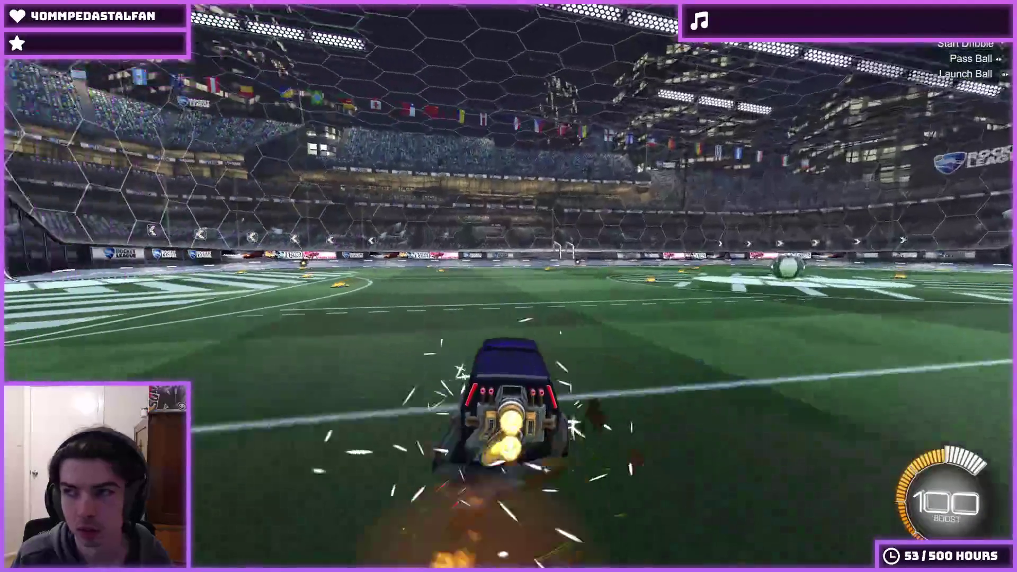